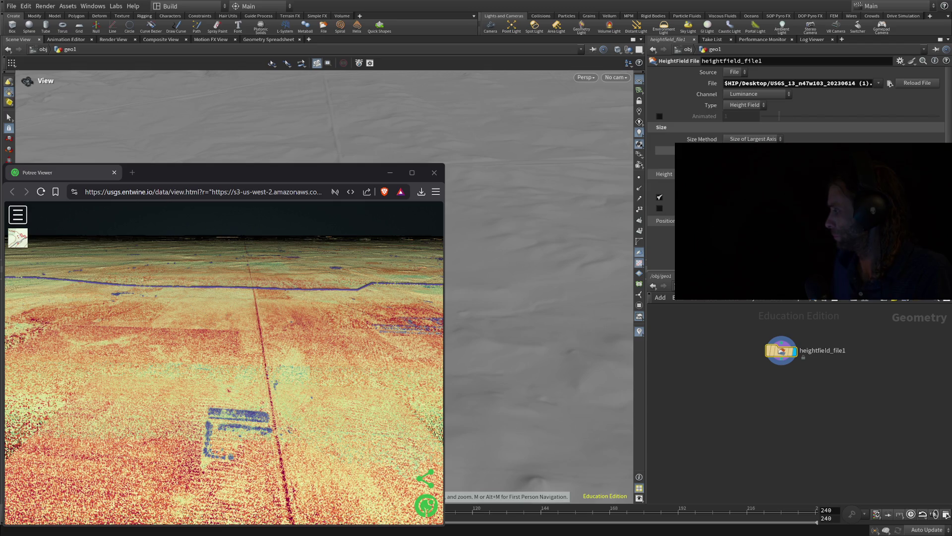
Bring the 3DEP Eptium Viewer window in front and tilt the view across the lidar terrain
key(alt+Tab)
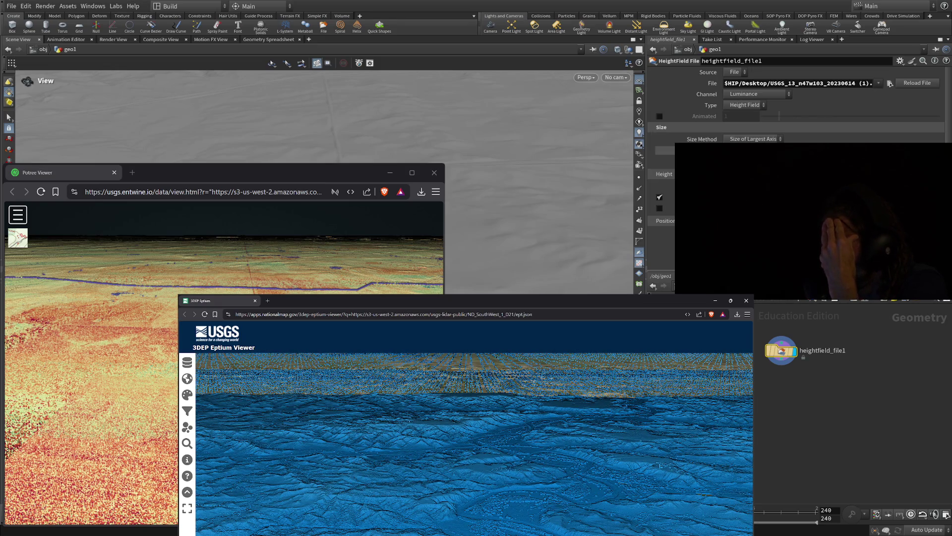
drag(659, 465, 670, 496)
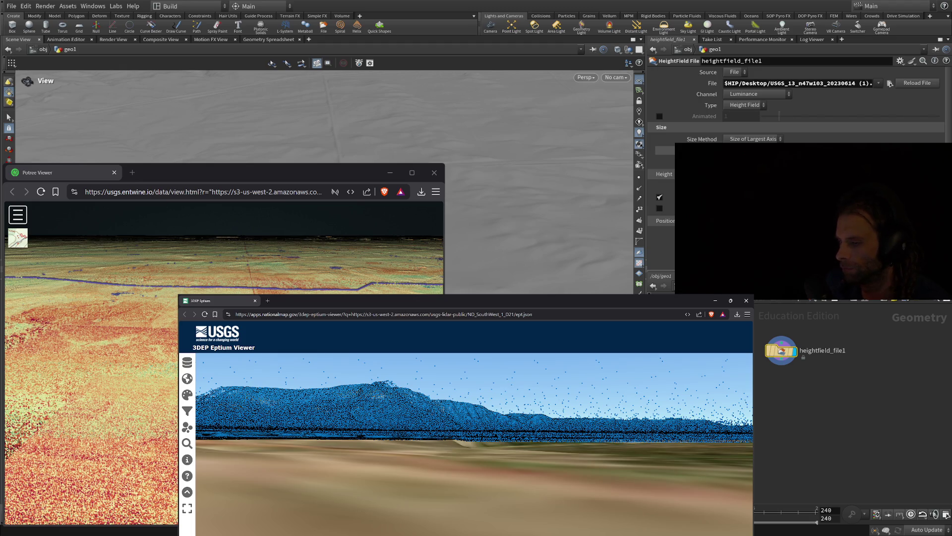
Reload the Eptium viewer and zoom out until the whole blue lidar tile and nearby lake show
click(204, 313)
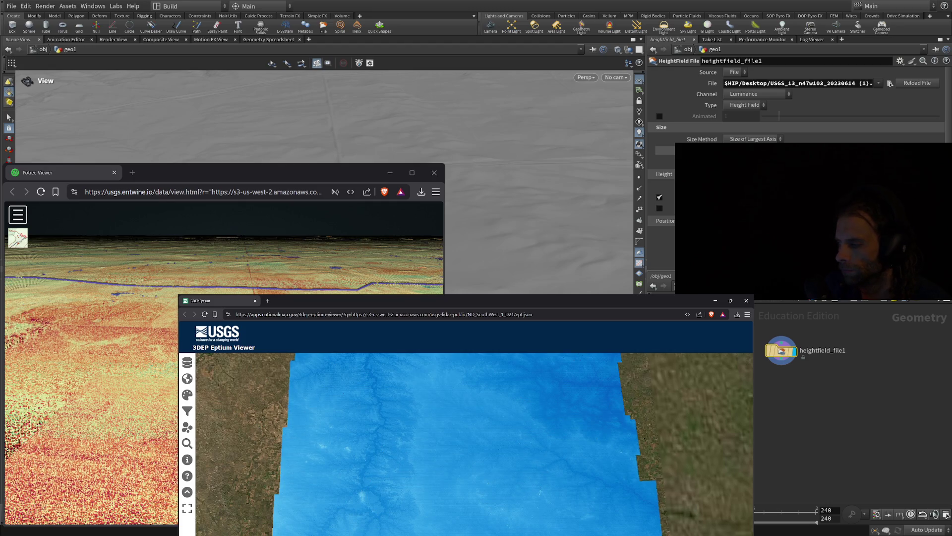
scroll(466, 444, down, 2)
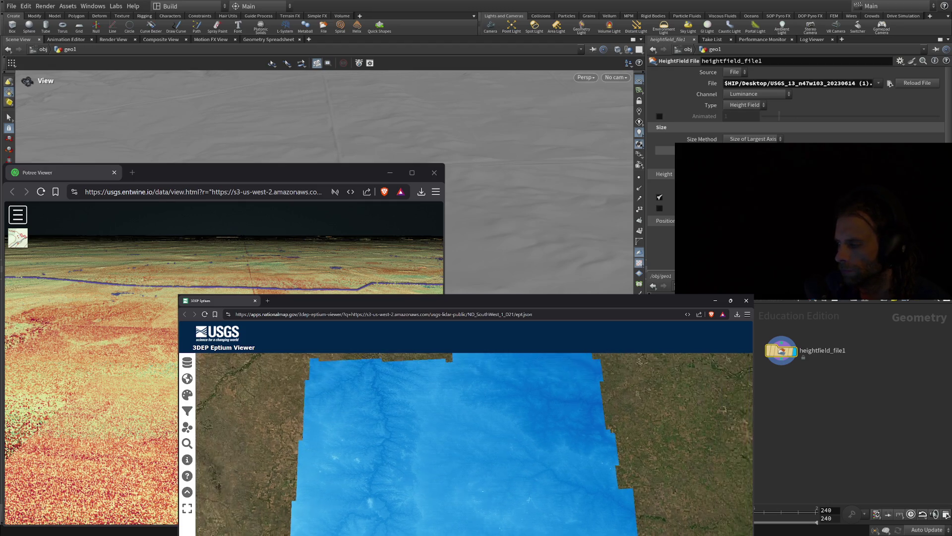
scroll(466, 444, down, 2)
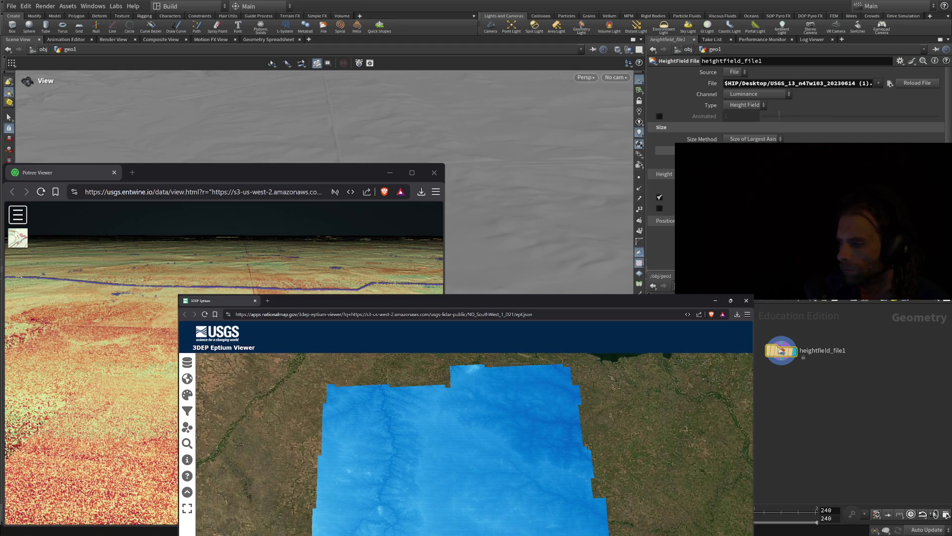
scroll(466, 444, down, 3)
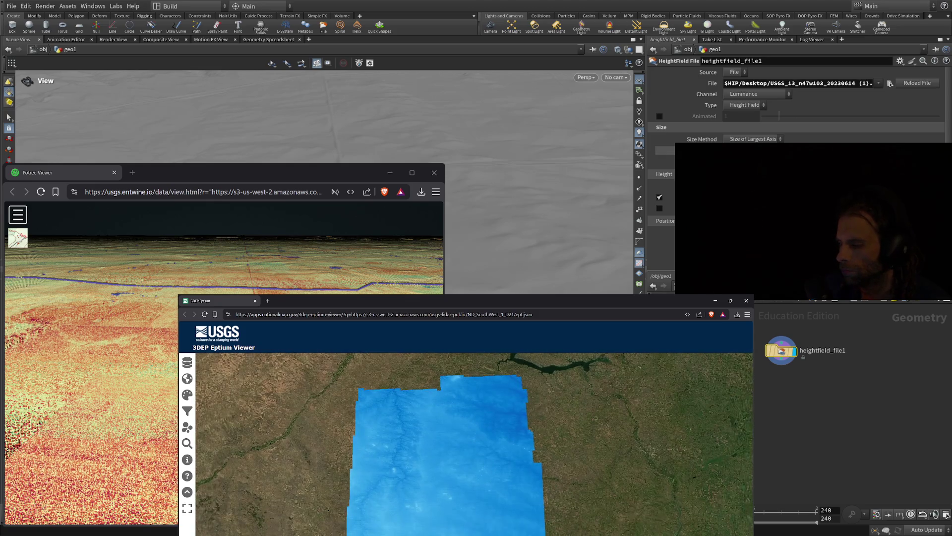
scroll(446, 444, down, 2)
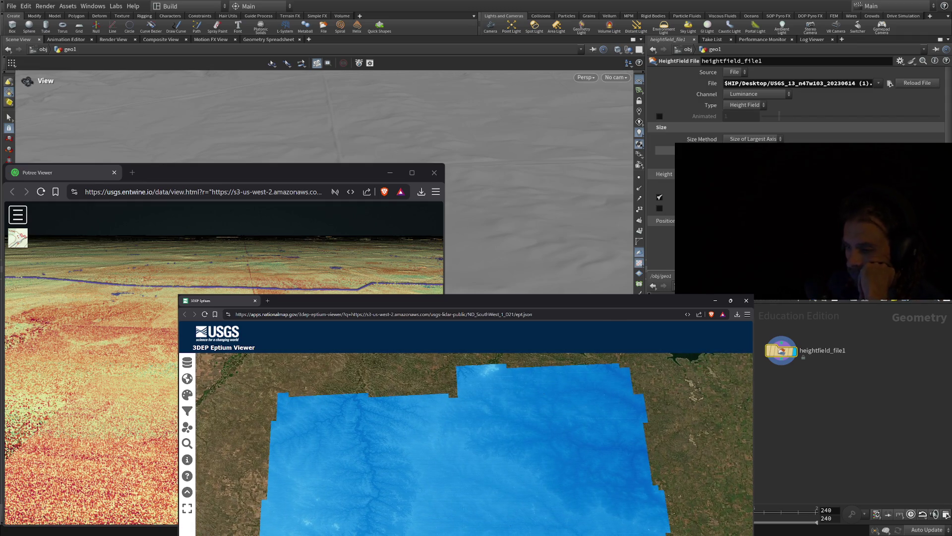
Toggle the map fullscreen on and off, then zoom into the tile to individual point detail
click(187, 508)
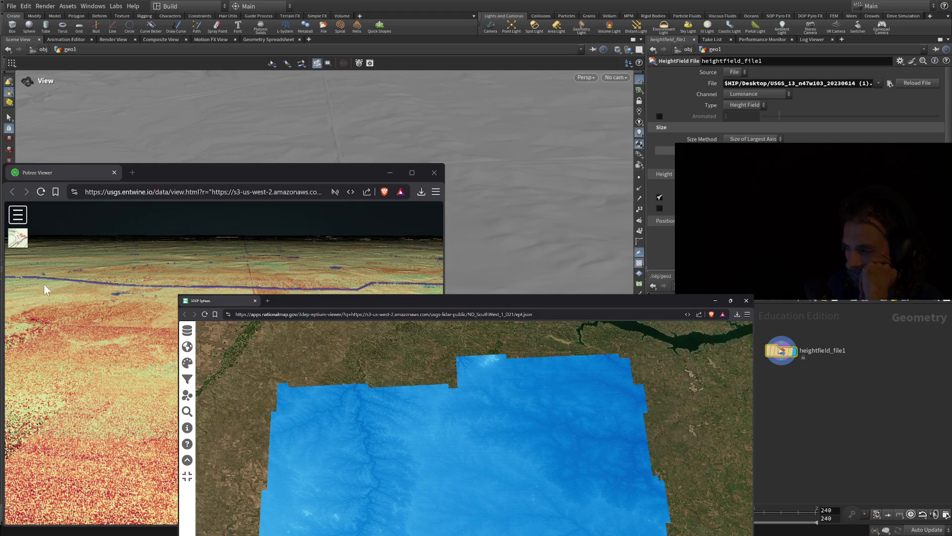
click(187, 476)
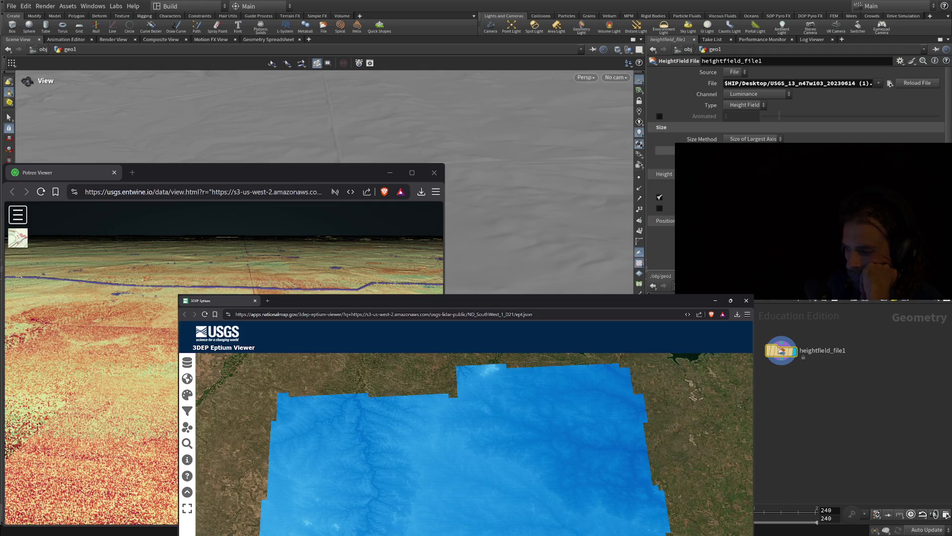
scroll(521, 508, up, 5)
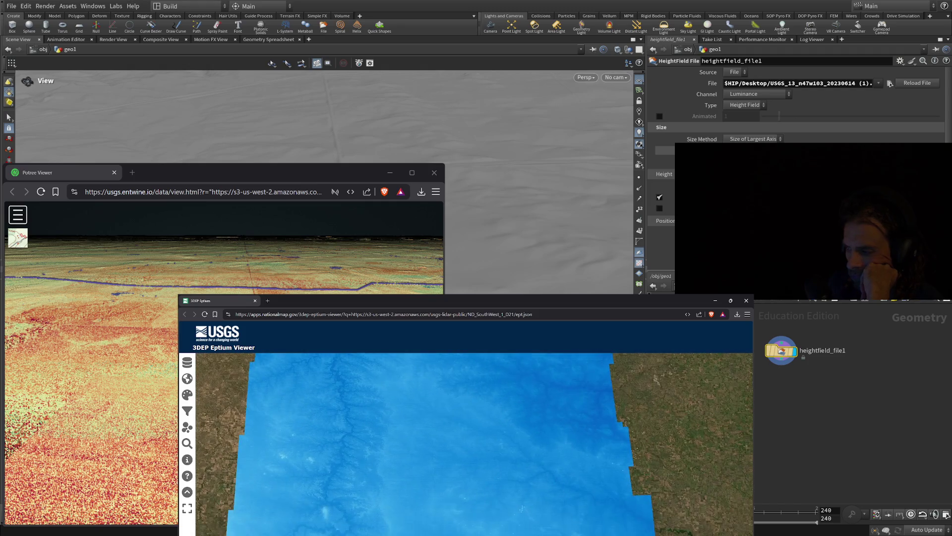
scroll(521, 507, down, 2)
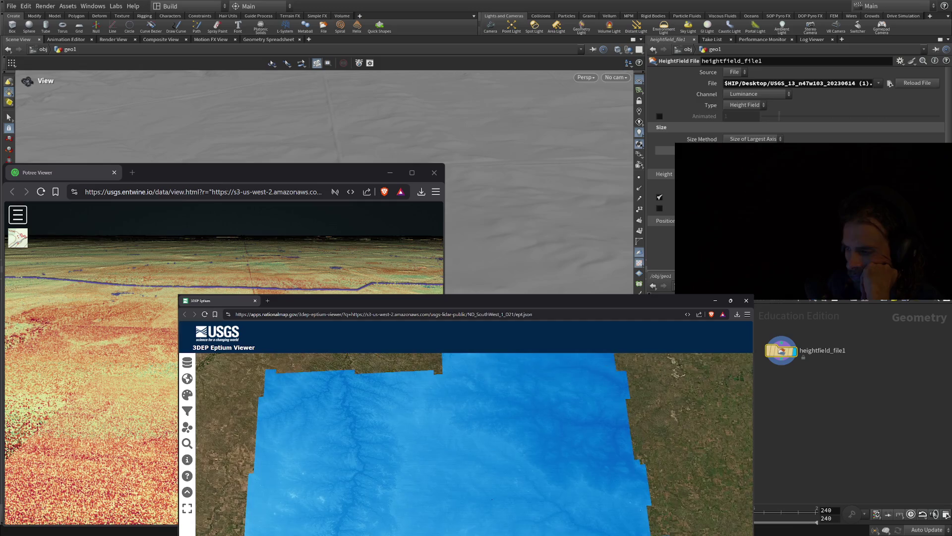
scroll(521, 508, up, 2)
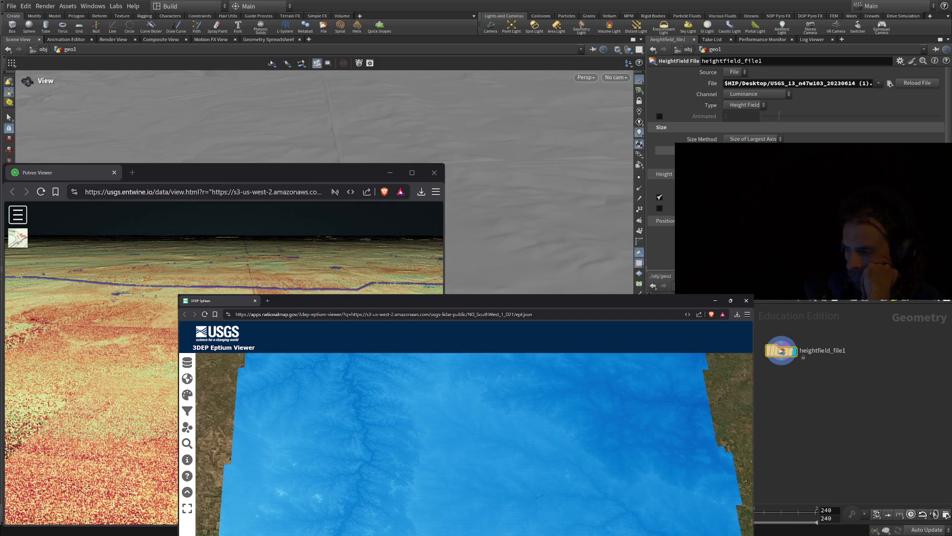
scroll(521, 508, up, 2)
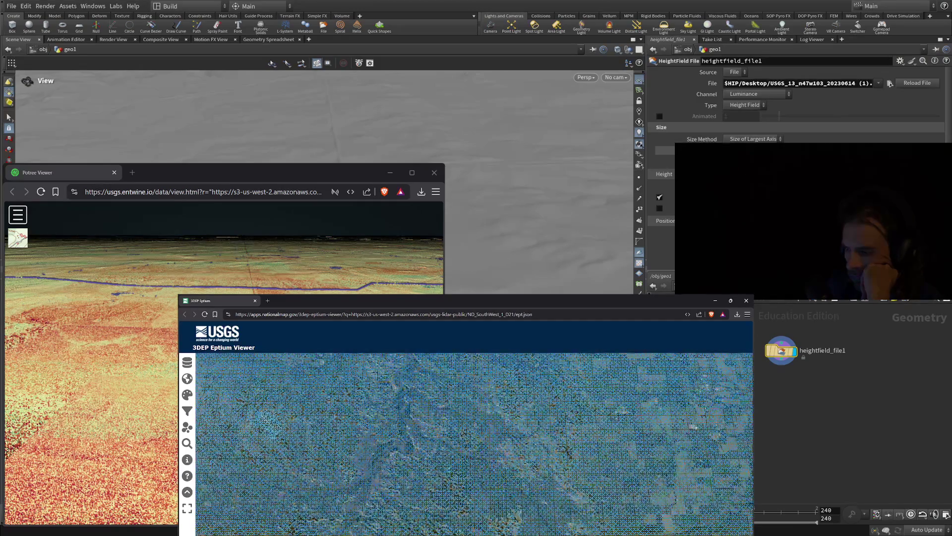
Zoom further into the lidar point cloud, then close the Eptium viewer to reveal Houdini
scroll(521, 508, up, 3)
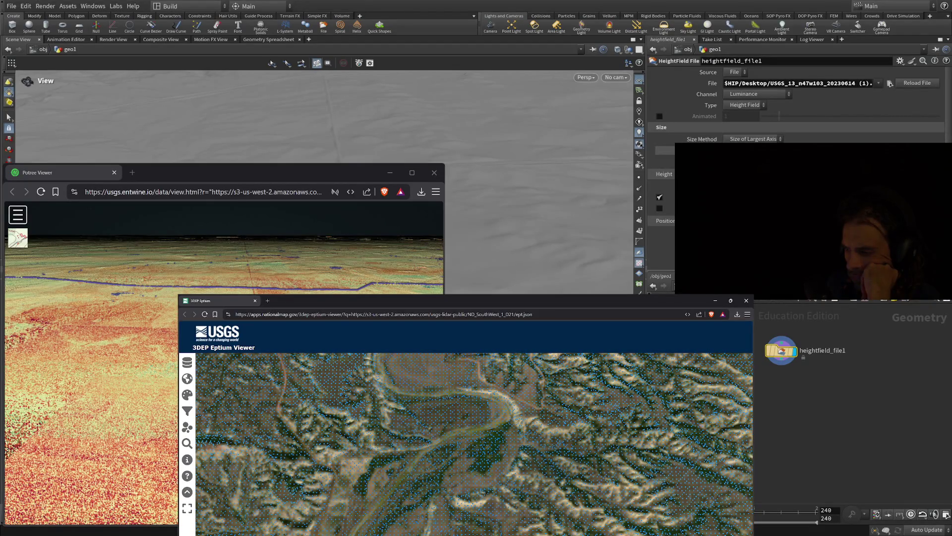
scroll(521, 508, up, 3)
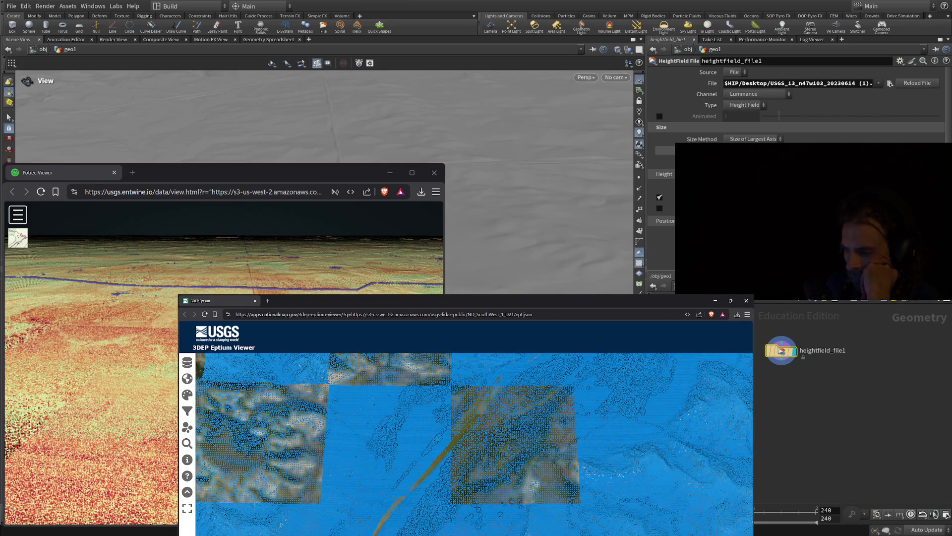
scroll(521, 507, up, 2)
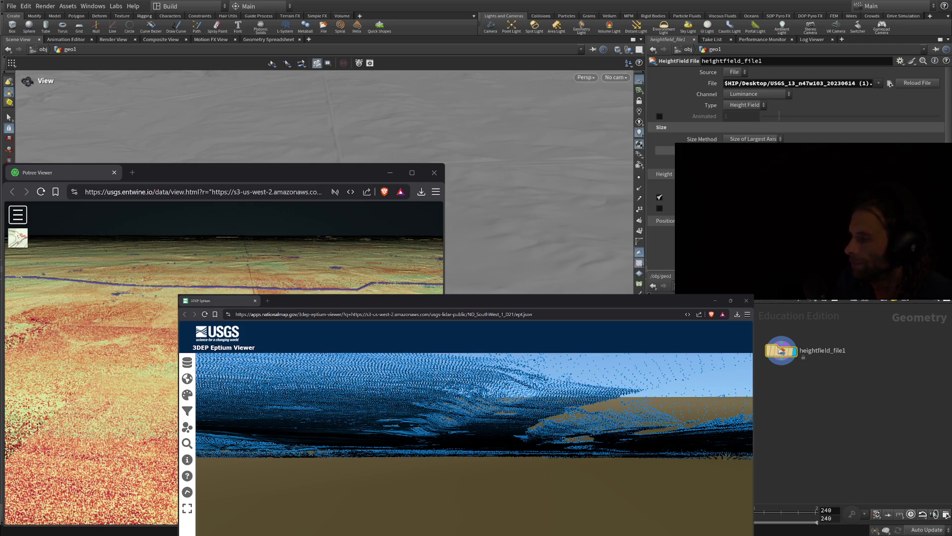
key(ctrl+w)
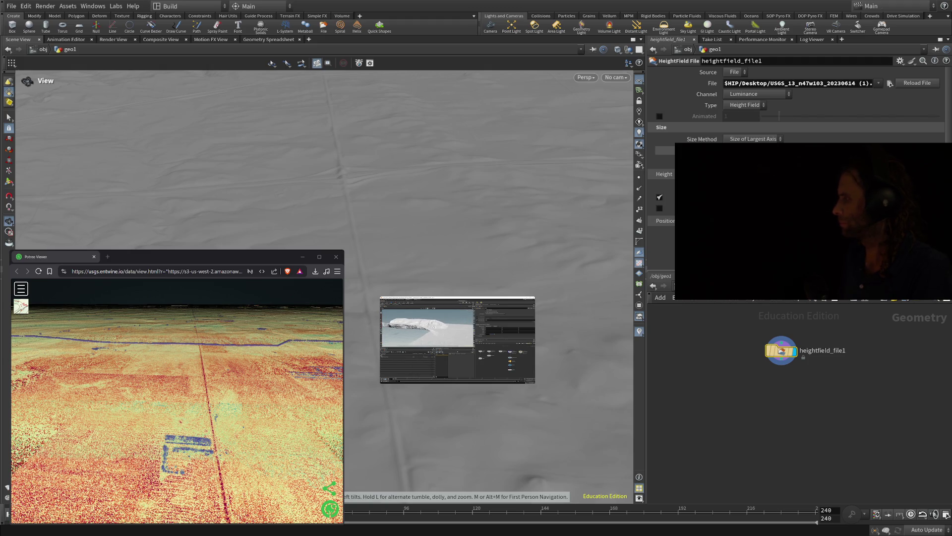
Enlarge the earlier heightfield project video over most of the Houdini viewport
mouse_move(457, 339)
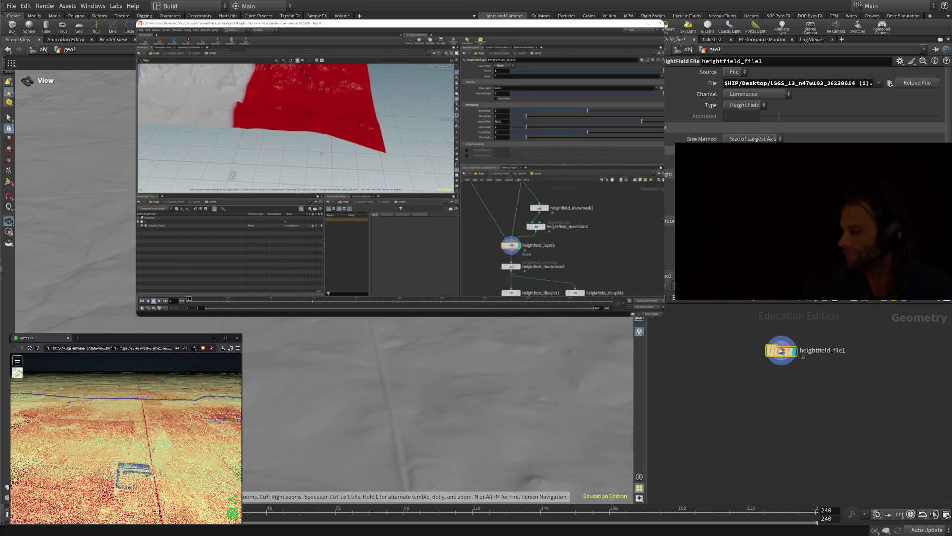
Skip the comparison video forward to where the full grey canyon heightfield appears
mouse_move(530, 258)
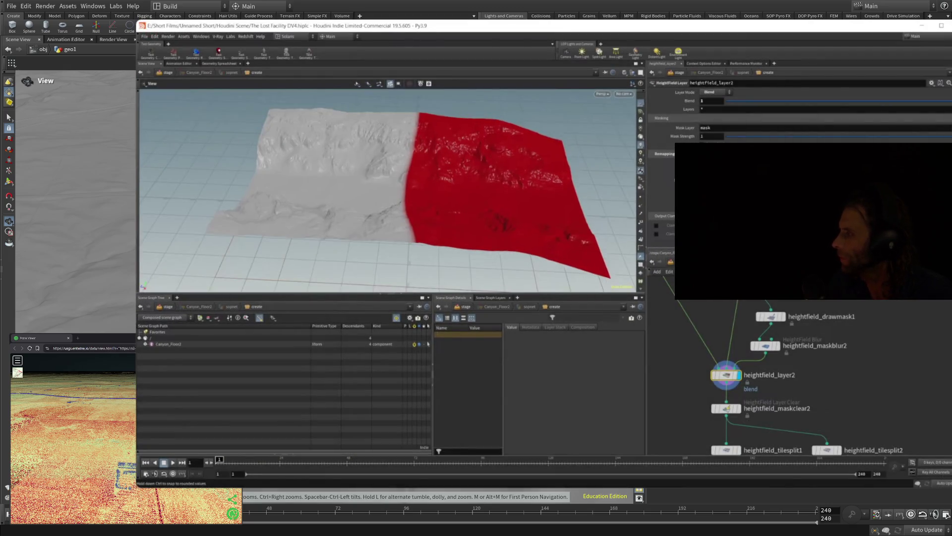
mouse_move(492, 232)
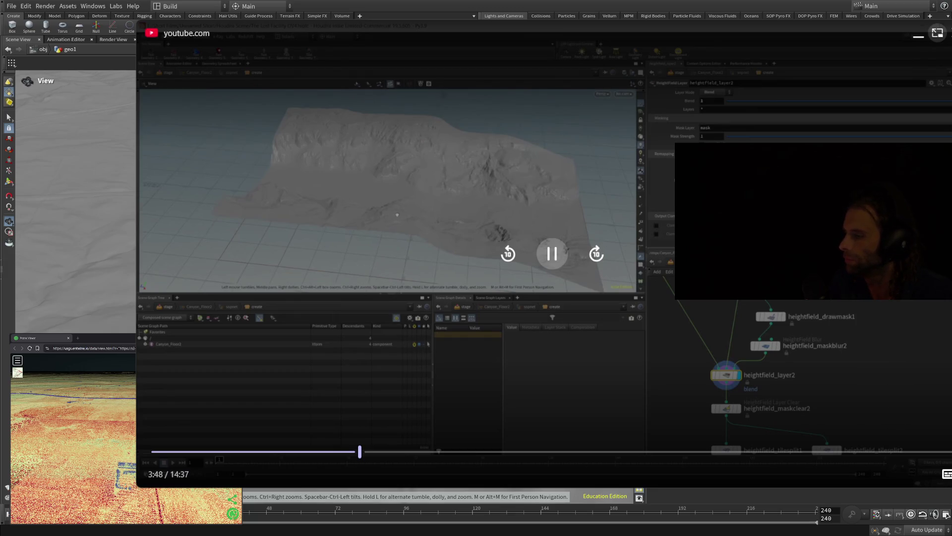
key(Right)
key(Right)
key(Right)
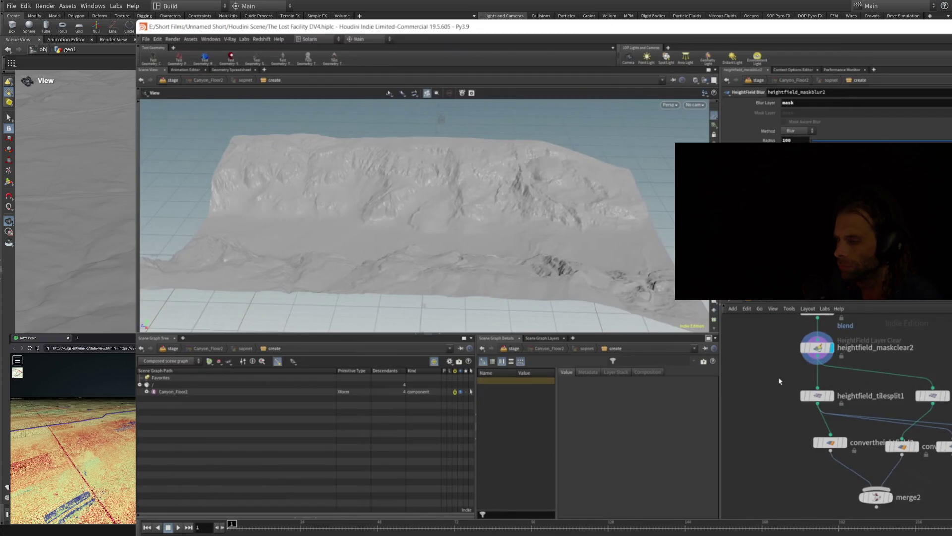
Open the viewer's display settings and scroll through the terrain node network
mouse_move(833, 389)
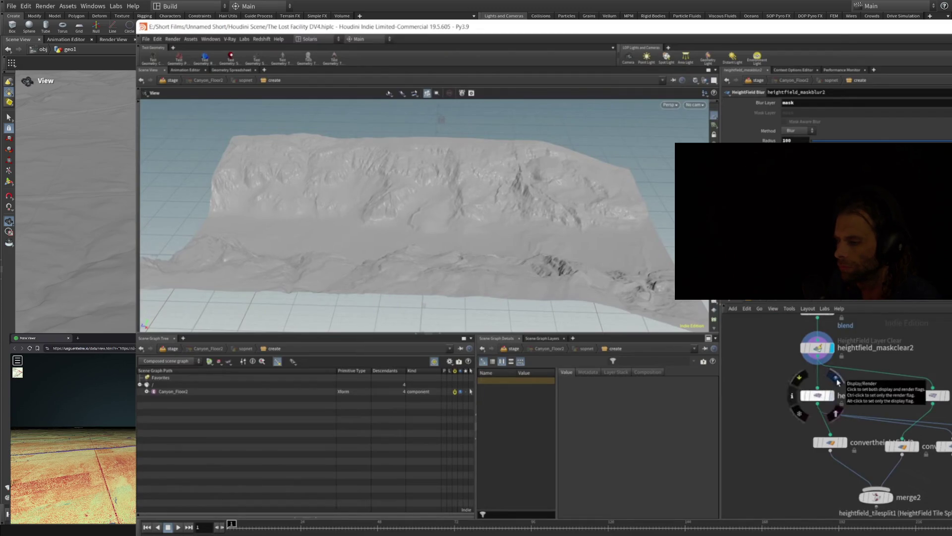
click(836, 380)
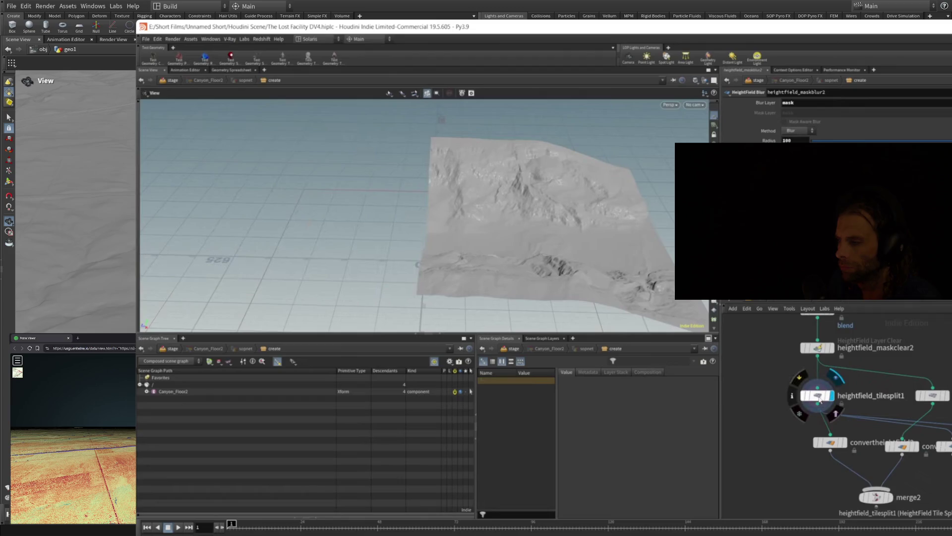
click(818, 401)
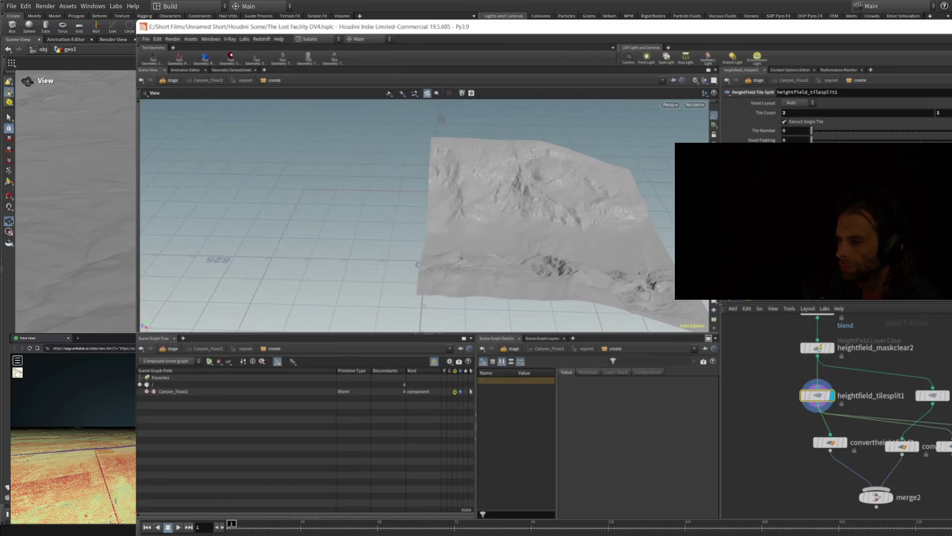
click(18, 363)
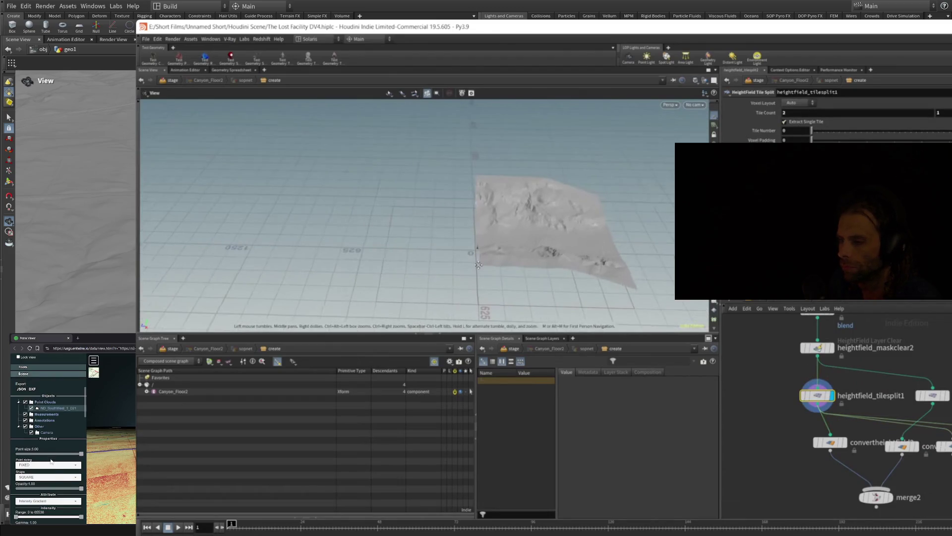
middle_drag(479, 265, 461, 261)
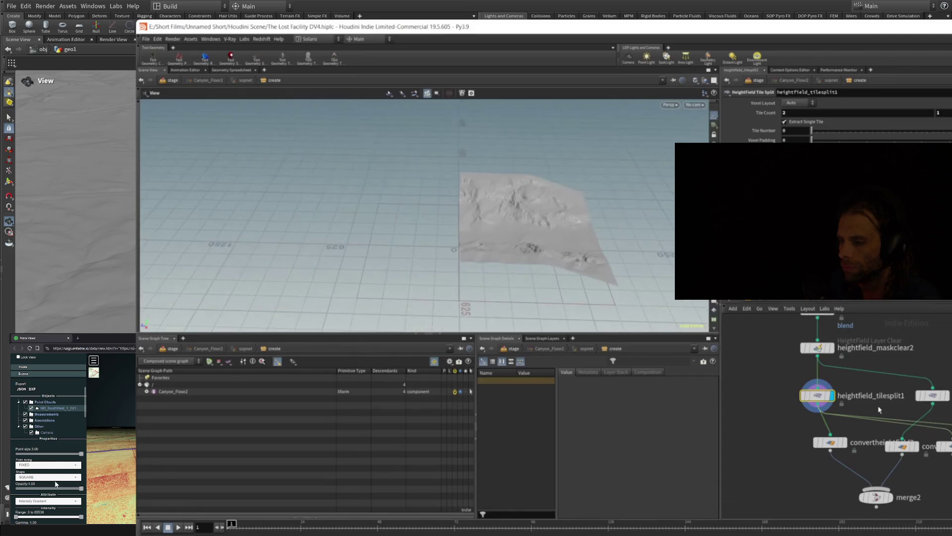
scroll(54, 498, down, 1)
click(830, 347)
scroll(58, 488, down, 1)
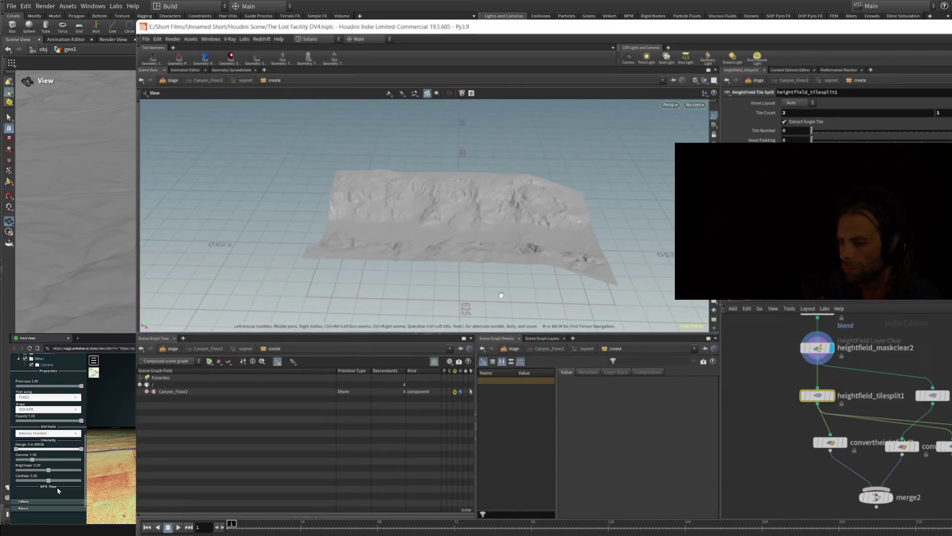
scroll(57, 495, down, 1)
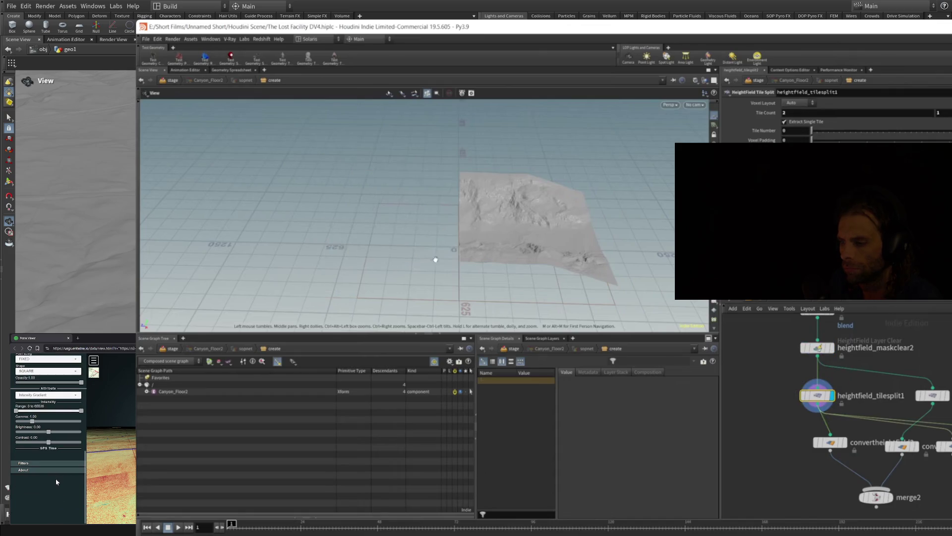
Display heightfield_tilesplit2, then merge2 to show both tiles as one larger terrain
click(941, 396)
scroll(62, 446, up, 1)
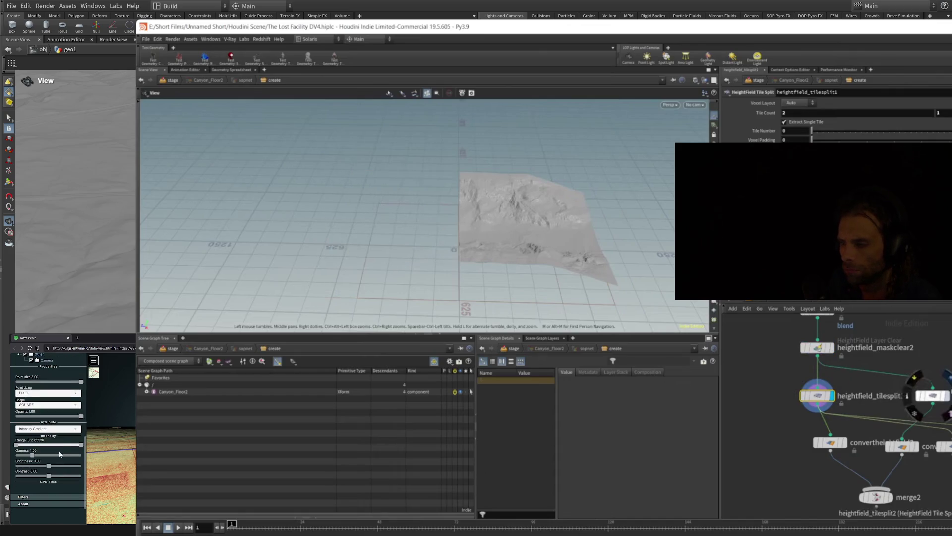
middle_drag(881, 501, 864, 448)
scroll(63, 435, up, 1)
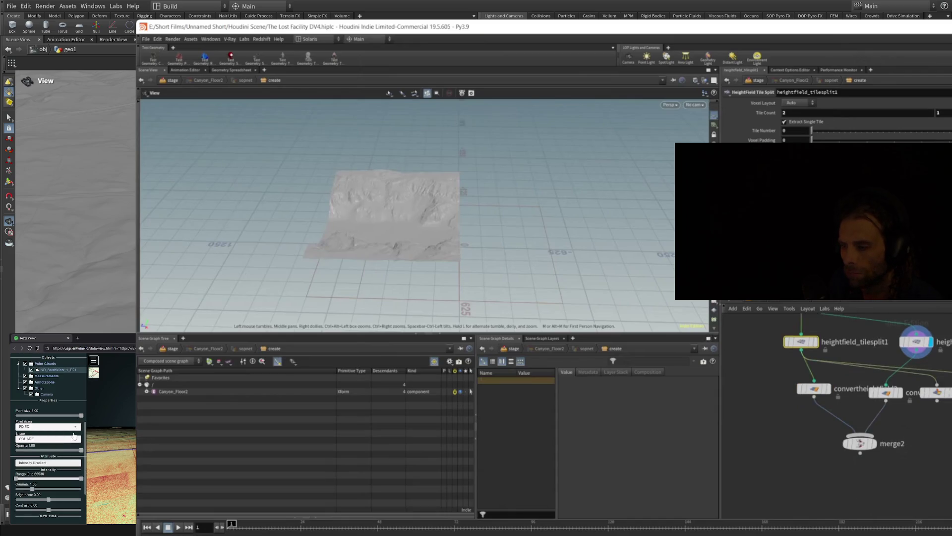
click(789, 341)
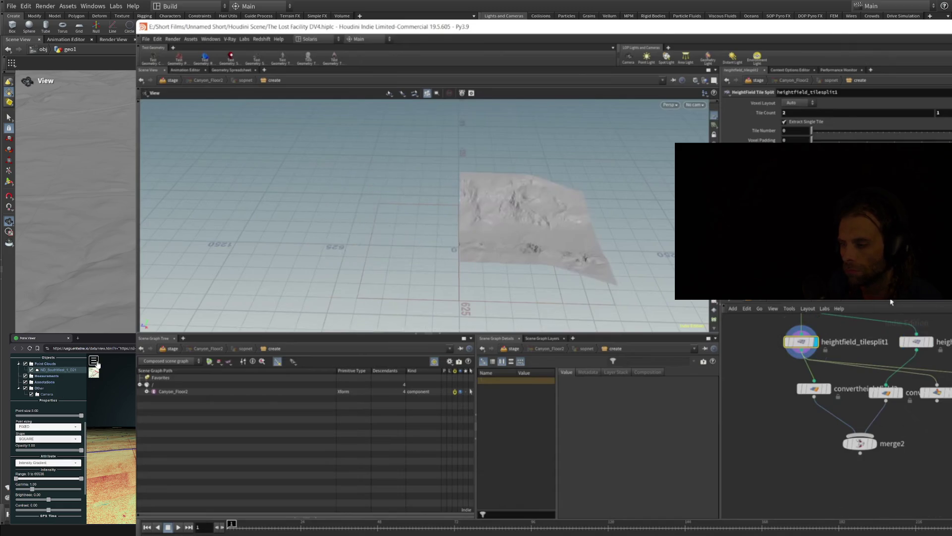
scroll(81, 355, up, 2)
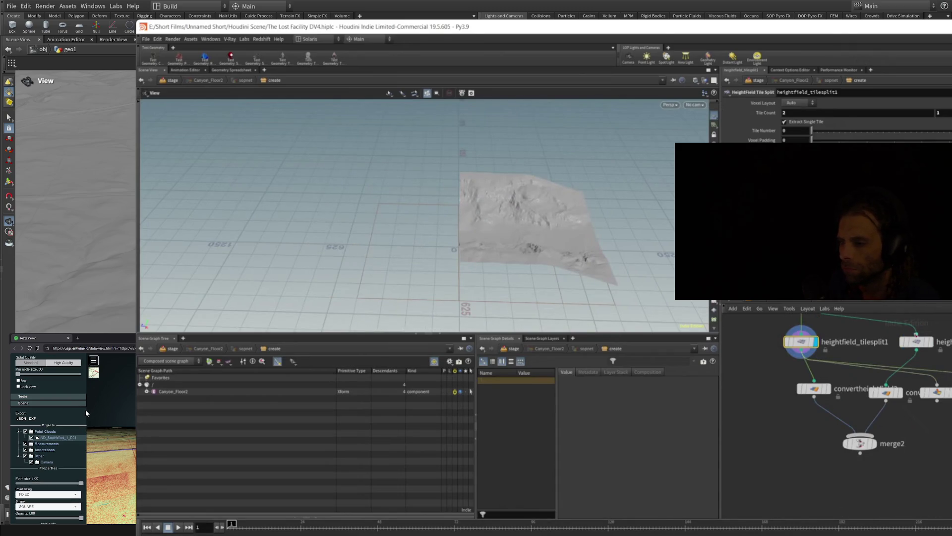
click(929, 342)
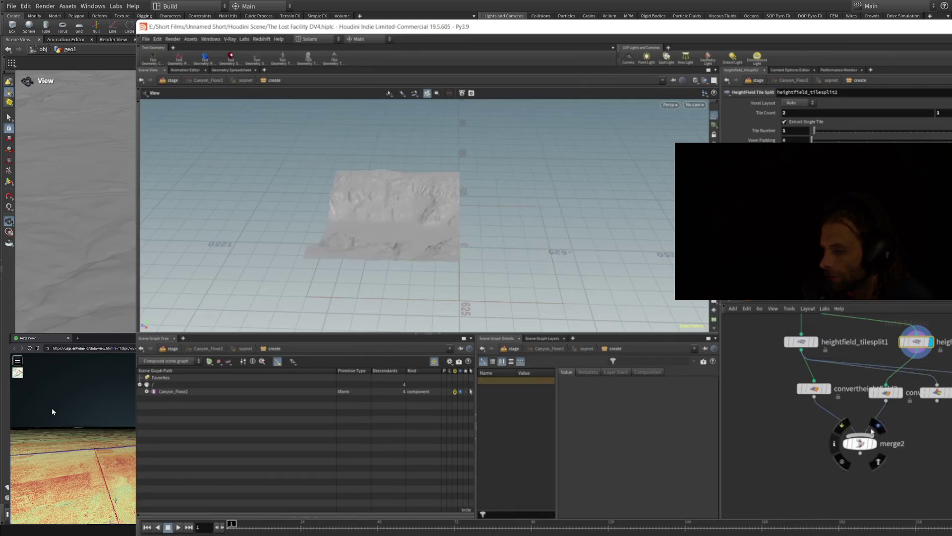
click(876, 428)
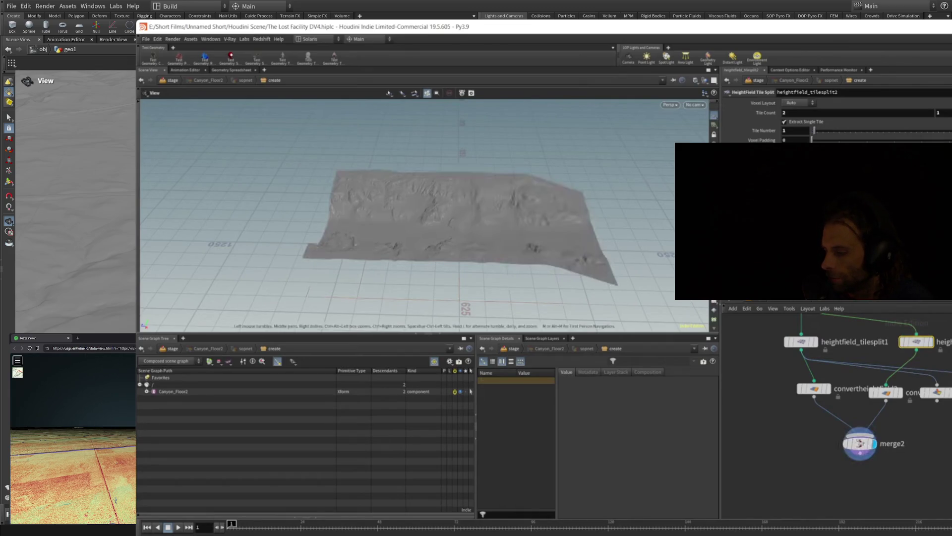
Open convertheightfield4, add and display a HeightField Mask, and move the heightfield node beside it
click(886, 392)
middle_drag(942, 401, 876, 402)
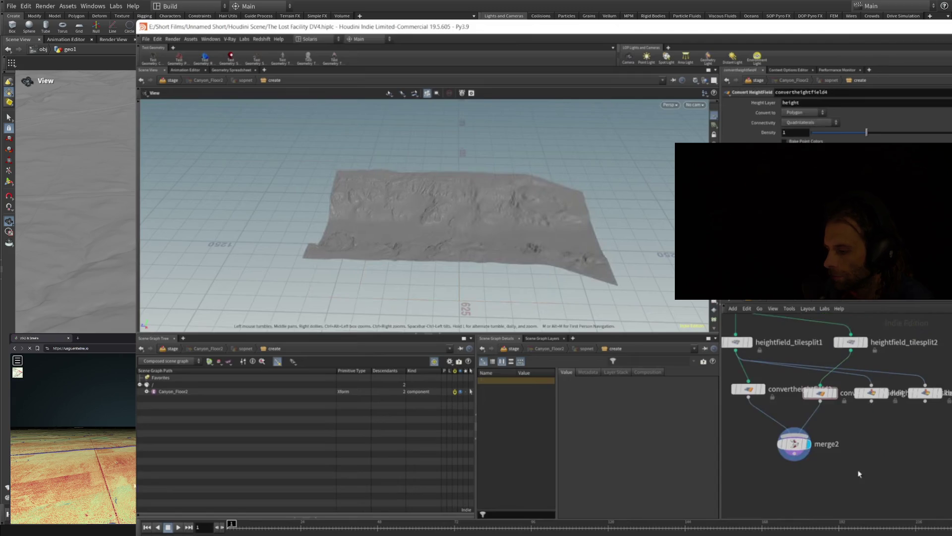
click(935, 420)
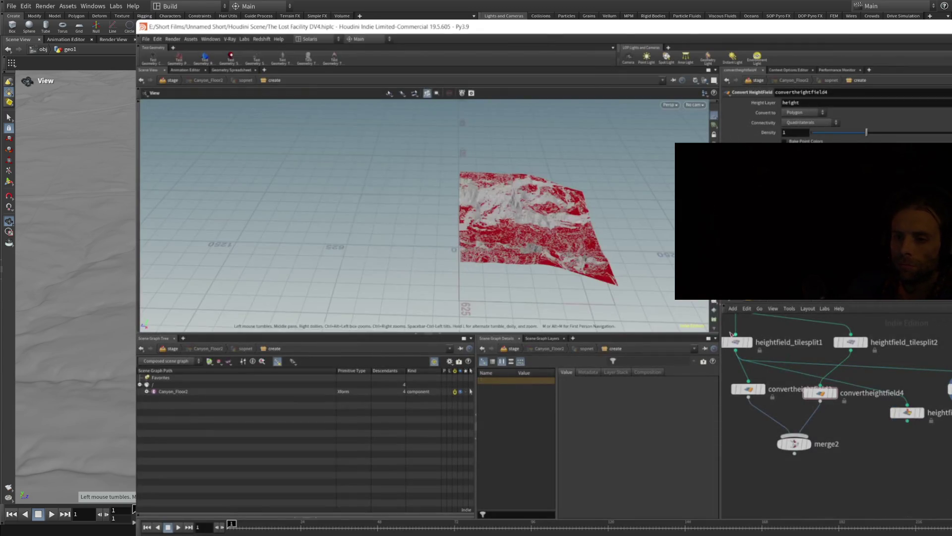
drag(944, 420, 950, 400)
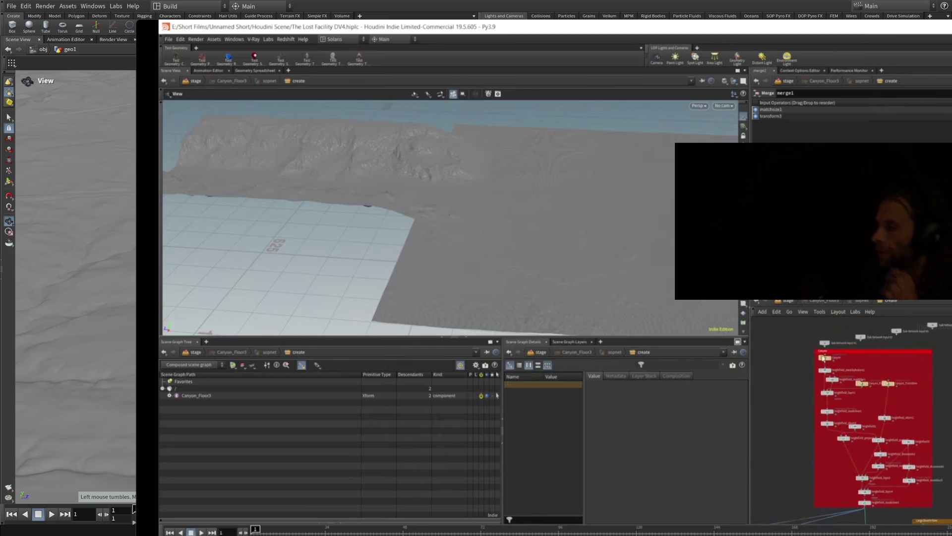
Enter the desert floor network and view its merge1 terrain plane output
mouse_move(134, 509)
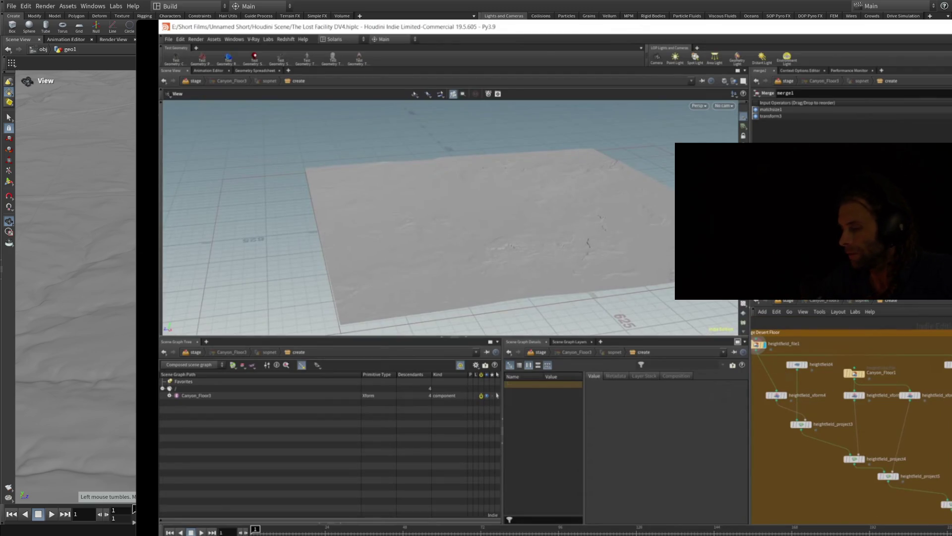
Display heightfield4 and orbit low and close around the desert terrain plane
middle_drag(878, 372, 871, 376)
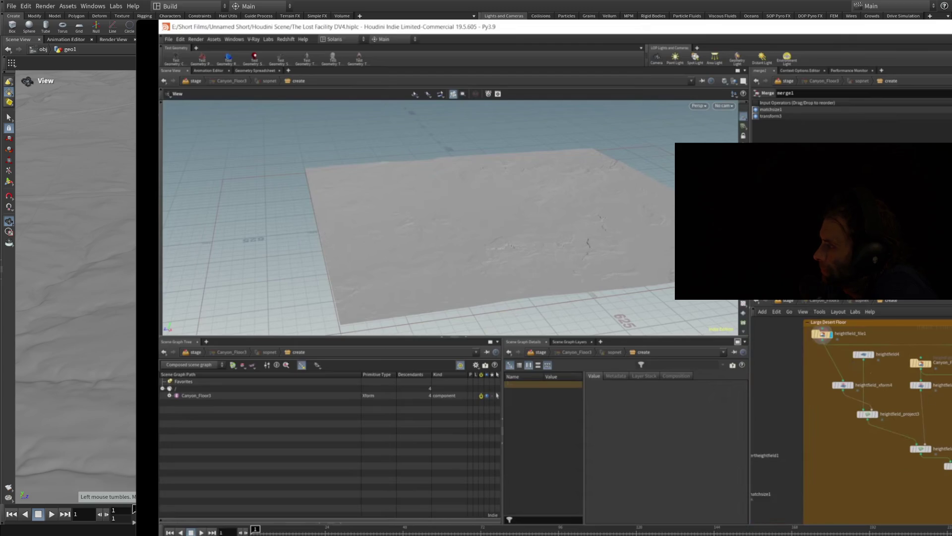
mouse_move(877, 345)
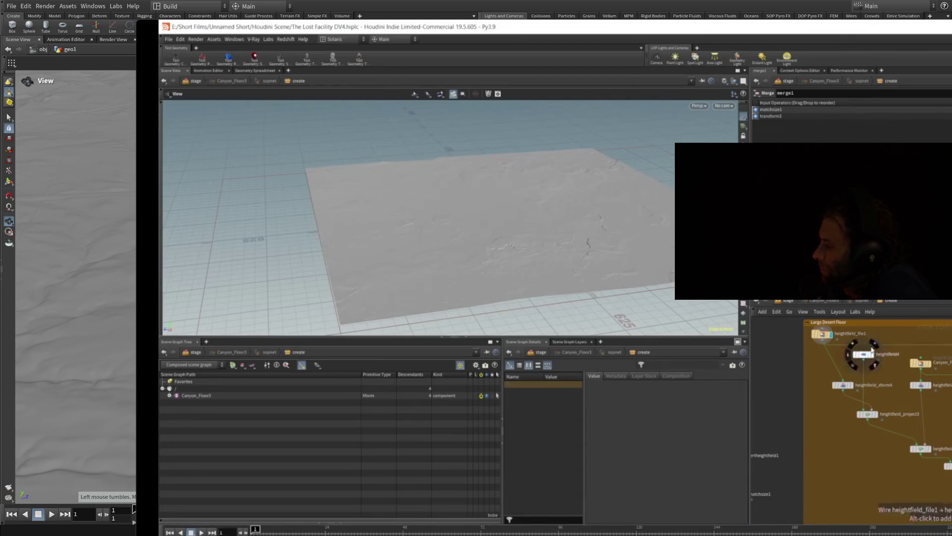
scroll(521, 255, up, 5)
mouse_move(521, 255)
mouse_down()
mouse_move(461, 295)
mouse_move(544, 247)
mouse_move(502, 233)
mouse_move(511, 237)
mouse_up()
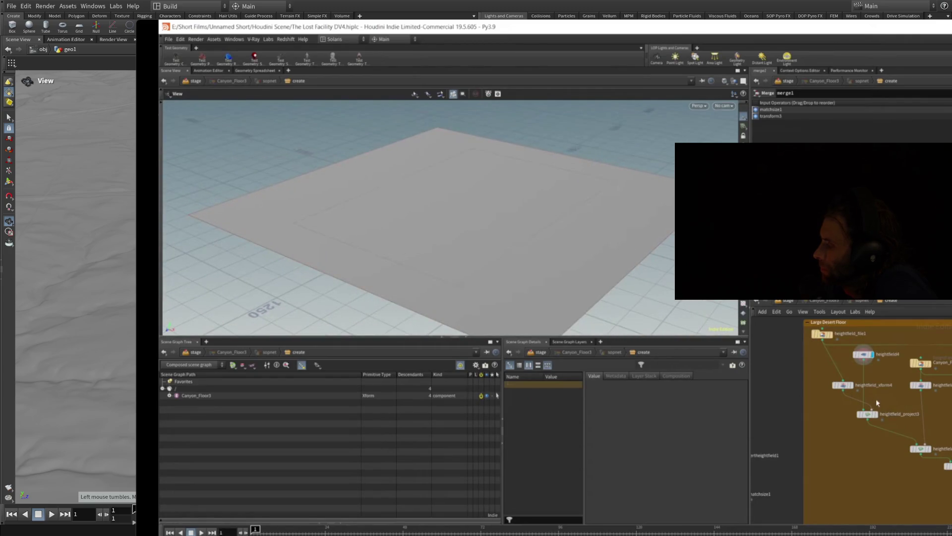
click(848, 388)
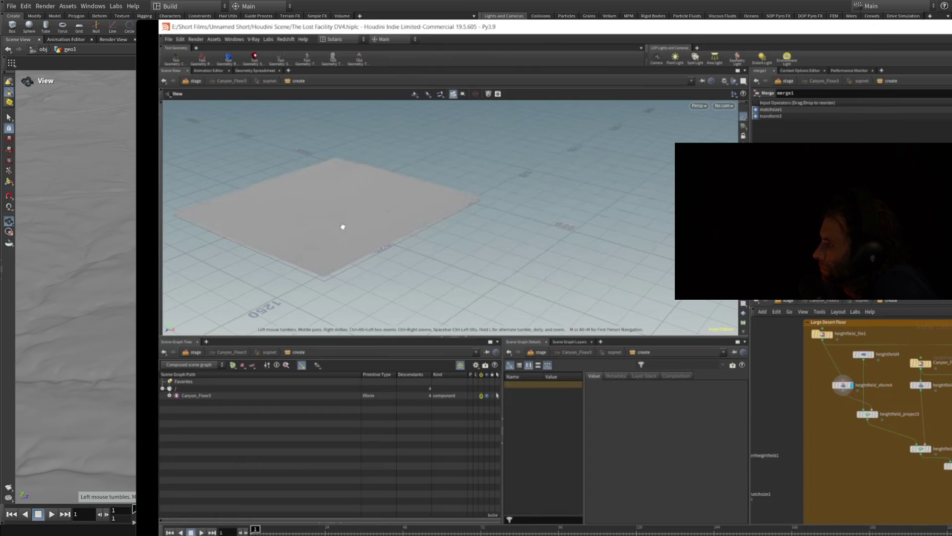
drag(375, 289, 444, 275)
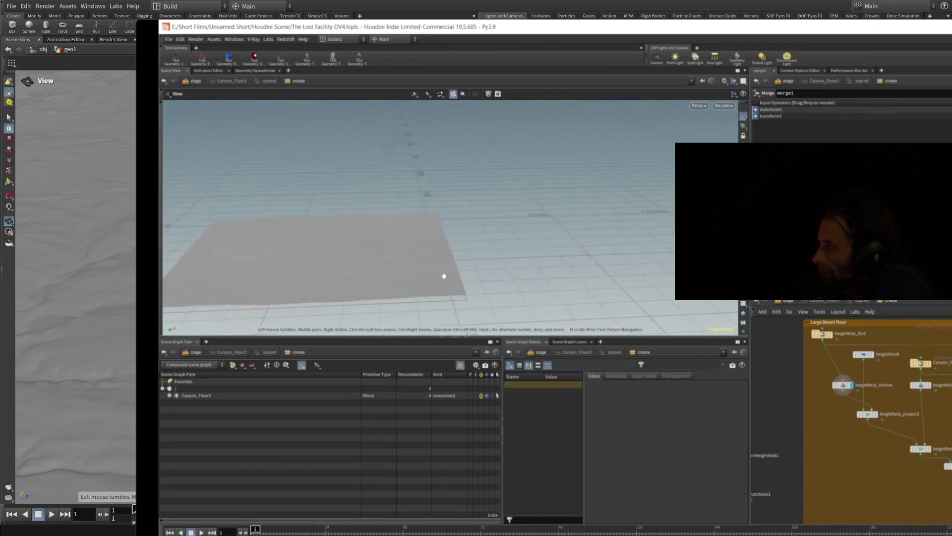
Select heightfield_xform4, then display heightfield_project3 before returning to the heightfield_file1 scene
click(843, 384)
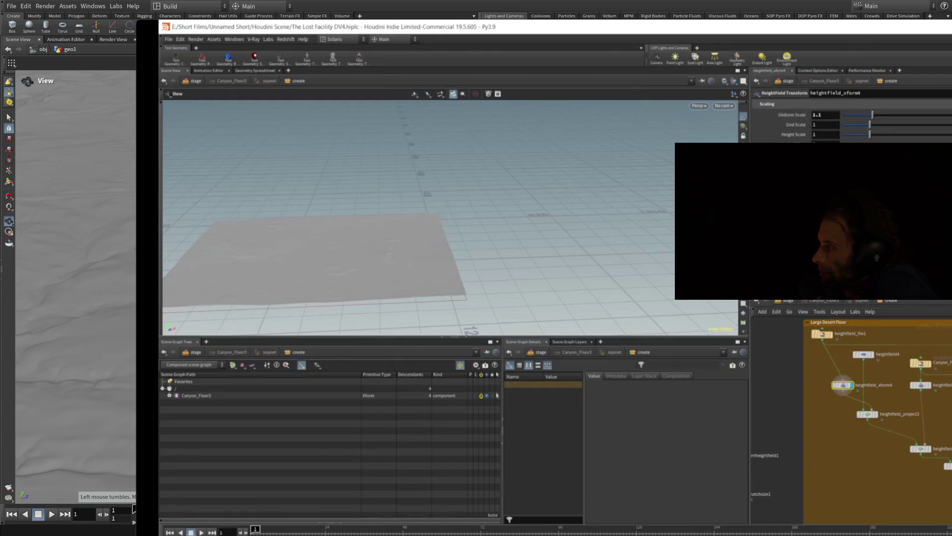
scroll(361, 260, down, 2)
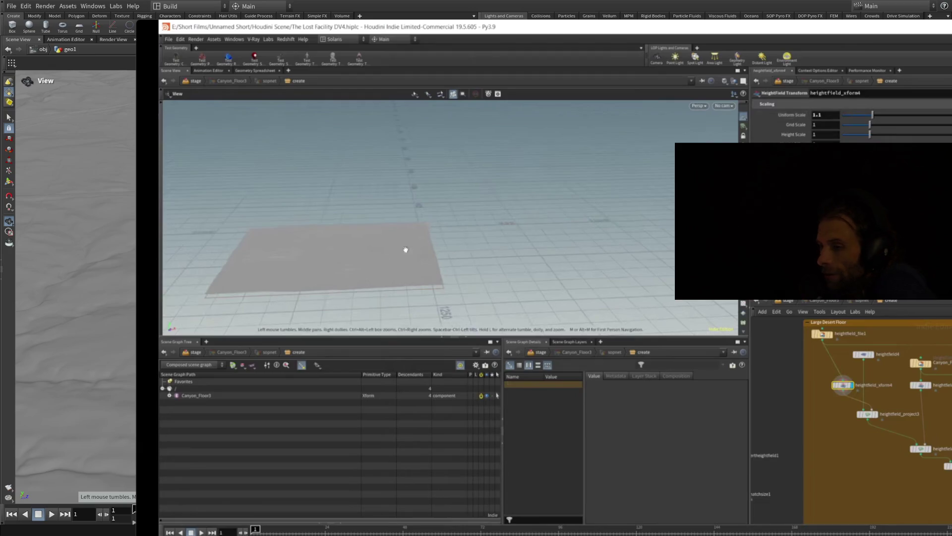
middle_drag(870, 425, 828, 421)
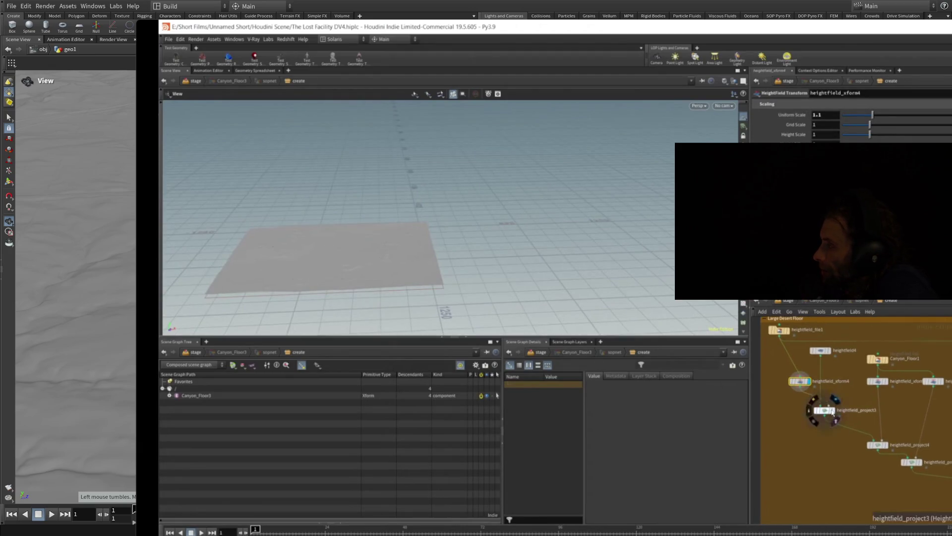
click(837, 402)
scroll(489, 260, up, 3)
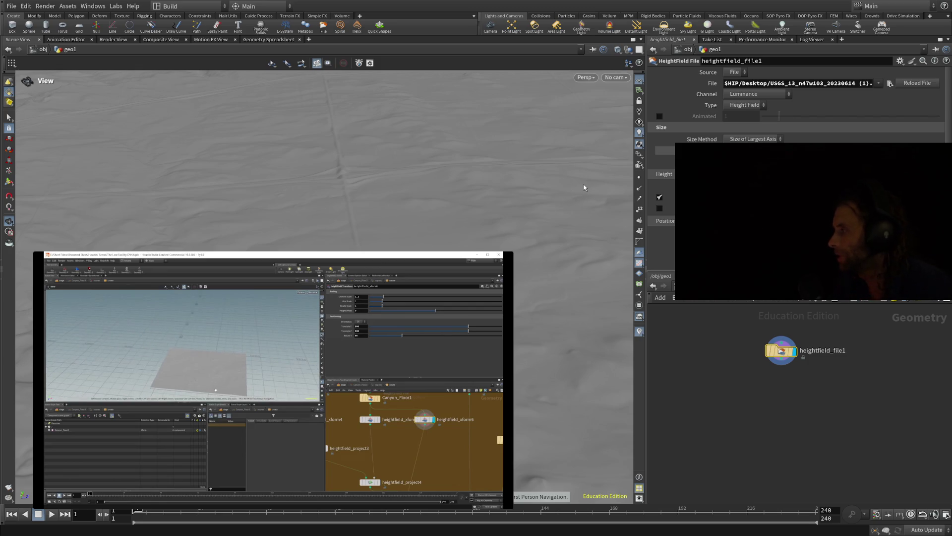
Point heightfield_file1 at the USGS_1M_13_x60y5 tile in Desktop/Medora Tiles and view the grid
mouse_move(404, 432)
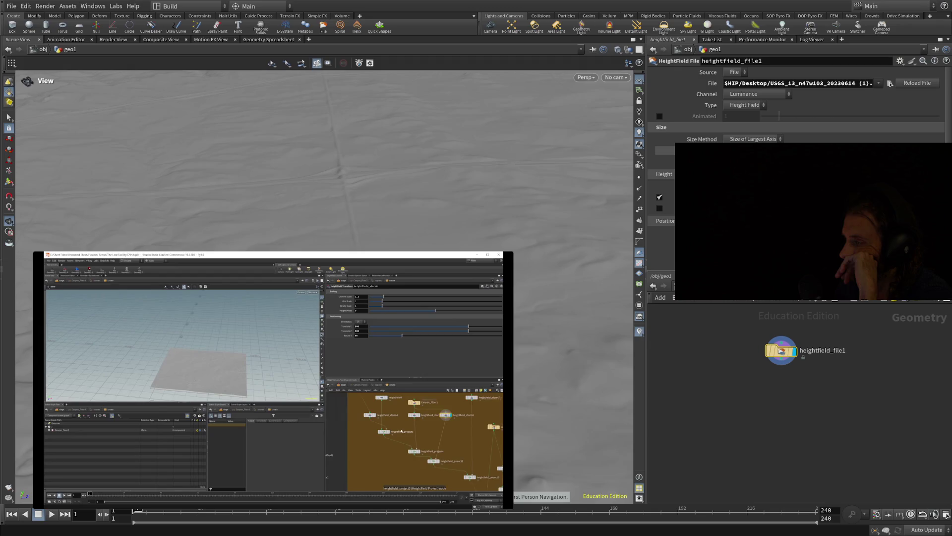
key(ctrl+z)
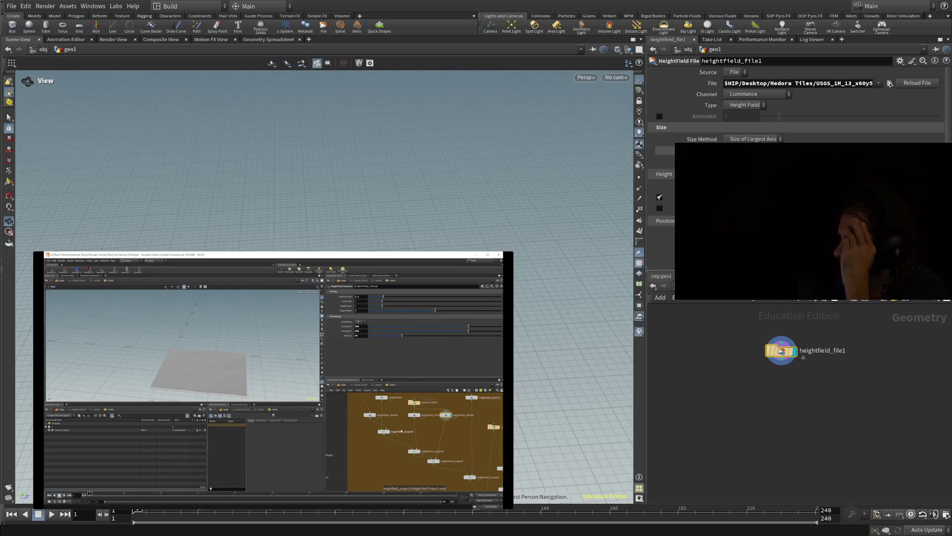
mouse_move(352, 201)
mouse_down()
mouse_move(355, 129)
mouse_move(354, 227)
mouse_move(351, 213)
mouse_move(334, 215)
mouse_move(350, 192)
mouse_up()
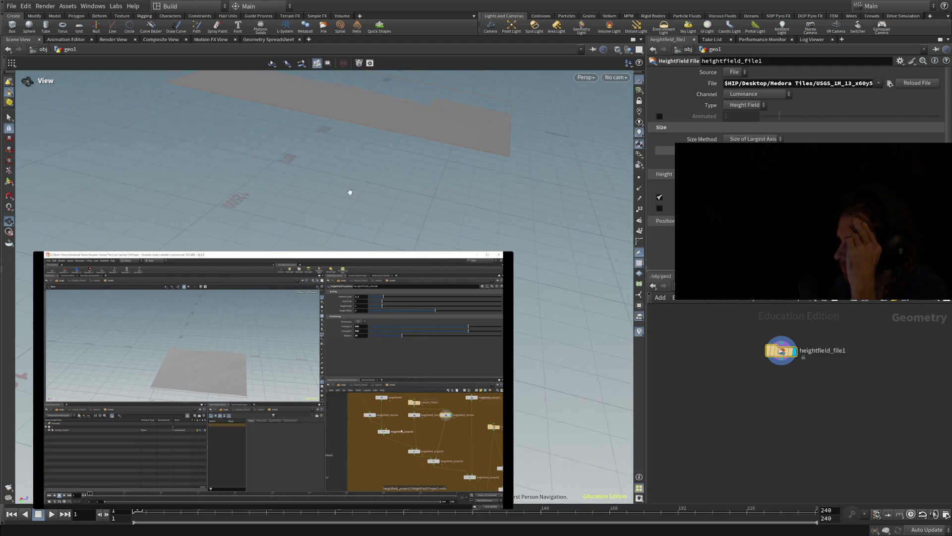
Orbit and zoom onto the heightfield_file1 slab to reveal its ridges, ravines and river channel
mouse_move(415, 123)
mouse_down()
mouse_move(394, 174)
mouse_move(379, 159)
mouse_move(134, 208)
mouse_move(195, 227)
mouse_move(208, 308)
mouse_move(258, 329)
mouse_up()
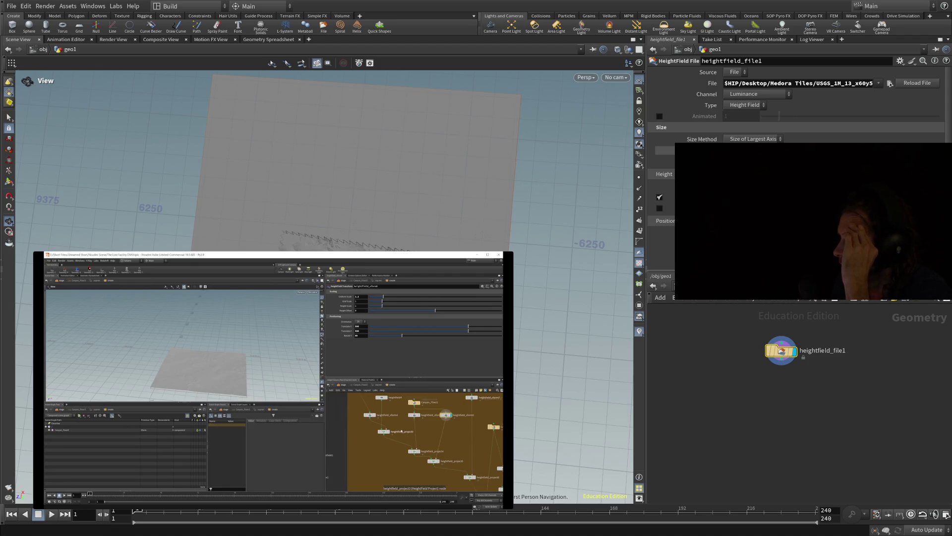
drag(312, 258, 325, 249)
scroll(322, 248, up, 10)
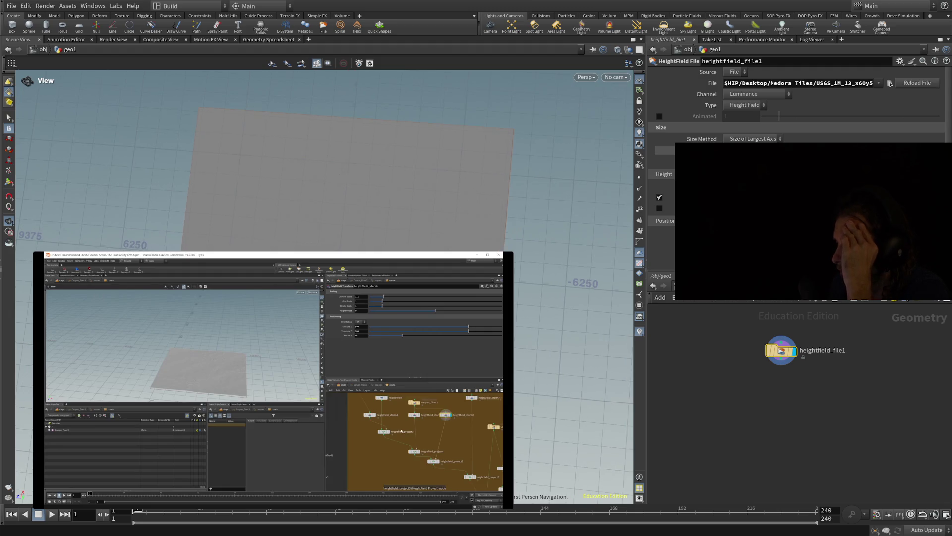
mouse_move(326, 250)
mouse_down()
mouse_move(317, 245)
mouse_move(342, 238)
mouse_move(299, 215)
mouse_move(311, 176)
mouse_move(330, 165)
mouse_move(343, 228)
mouse_move(284, 212)
mouse_move(298, 206)
mouse_move(236, 224)
mouse_move(272, 174)
mouse_move(304, 162)
mouse_move(366, 215)
mouse_move(347, 196)
mouse_move(121, 230)
mouse_move(173, 213)
mouse_move(294, 236)
mouse_up()
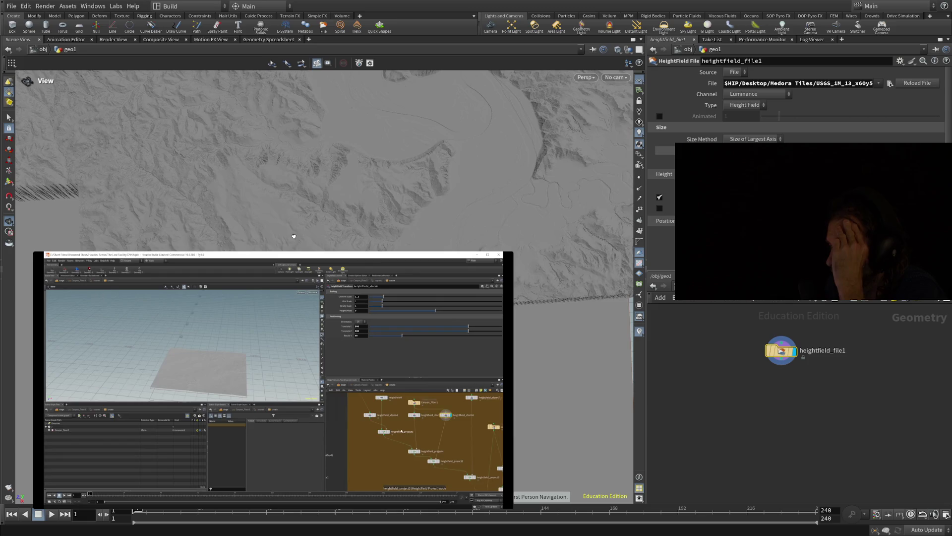
Zoom out to frame the whole USGS_1M_13_x60y5 tile and start the inset project video
scroll(251, 230, down, 5)
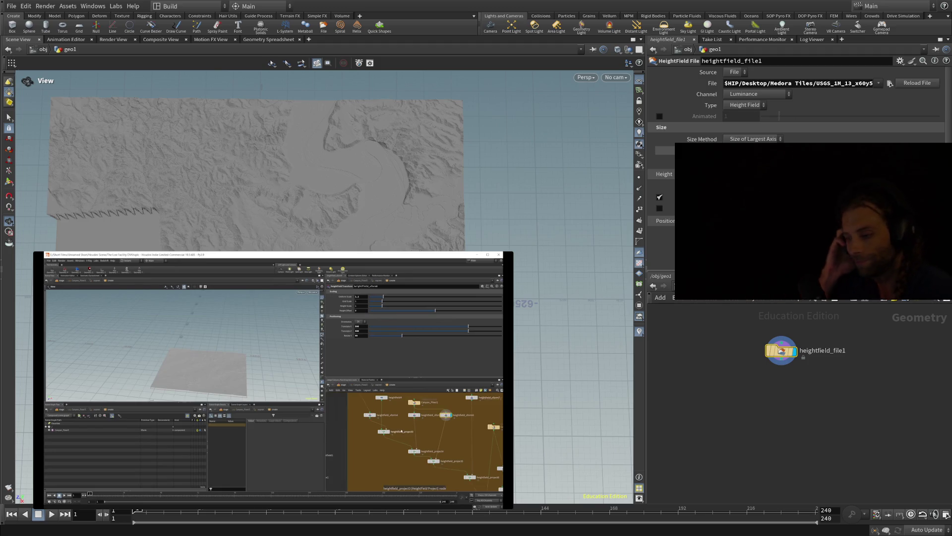
click(273, 380)
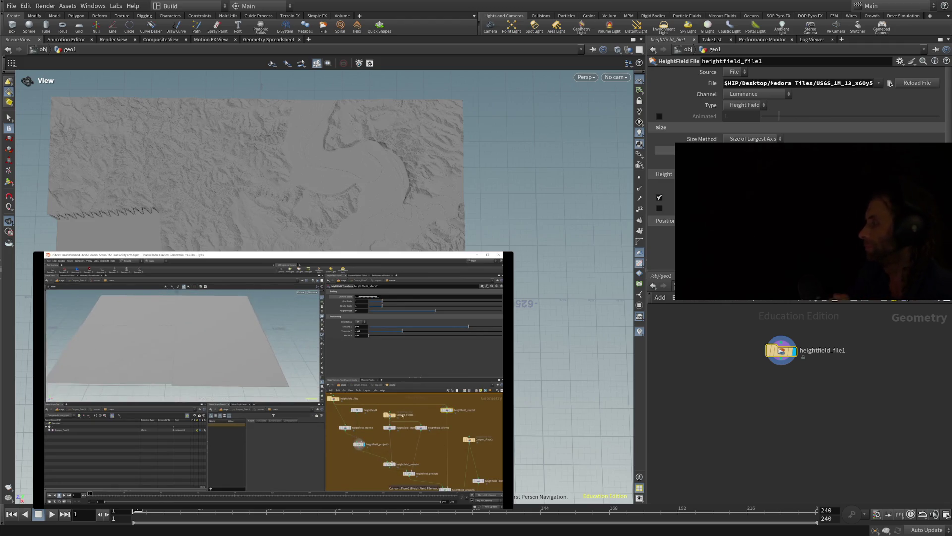
mouse_move(389, 464)
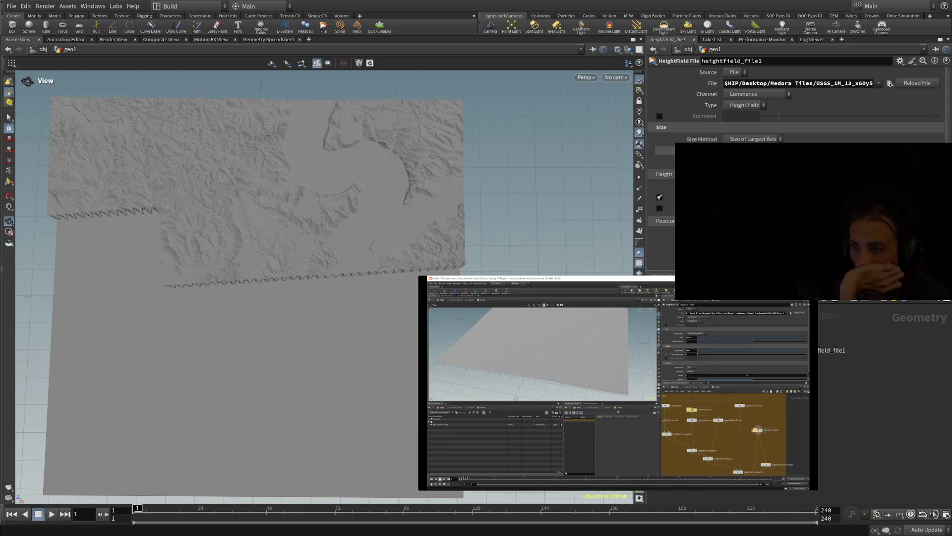
Tilt the camera down and move close over the USGS terrain at a steep angle
mouse_move(233, 407)
mouse_down()
mouse_move(245, 365)
mouse_move(239, 409)
mouse_up()
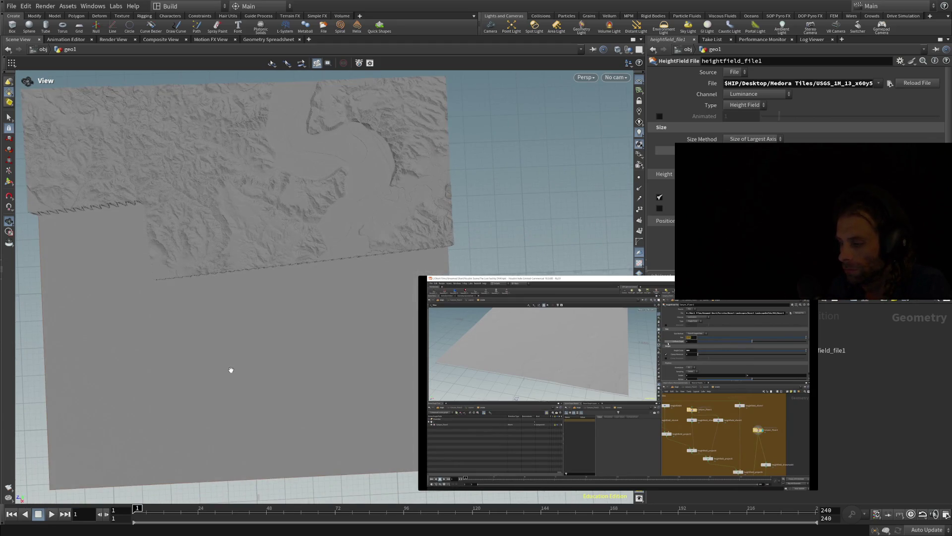
mouse_move(231, 370)
mouse_down()
mouse_move(166, 378)
mouse_move(102, 340)
mouse_move(326, 248)
mouse_move(293, 336)
mouse_move(368, 229)
mouse_up()
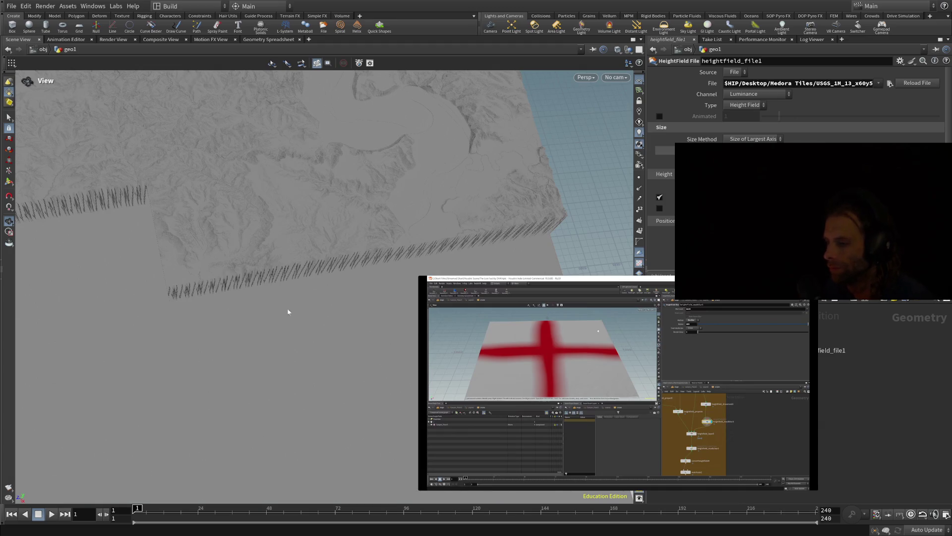
Orbit across the USGS terrain from a low horizon view to a near top-down view
drag(383, 300, 298, 346)
scroll(309, 297, up, 5)
mouse_move(309, 297)
mouse_down()
mouse_move(351, 329)
mouse_move(132, 249)
mouse_move(238, 282)
mouse_move(246, 314)
mouse_move(289, 296)
mouse_move(220, 328)
mouse_move(284, 387)
mouse_move(306, 347)
mouse_move(298, 255)
mouse_move(314, 281)
mouse_move(352, 228)
mouse_move(268, 132)
mouse_move(225, 144)
mouse_move(240, 155)
mouse_move(255, 149)
mouse_up()
mouse_move(341, 345)
mouse_down()
mouse_move(292, 281)
mouse_move(255, 400)
mouse_move(255, 453)
mouse_move(265, 463)
mouse_move(223, 361)
mouse_move(221, 370)
mouse_move(290, 357)
mouse_move(304, 329)
mouse_move(292, 303)
mouse_up()
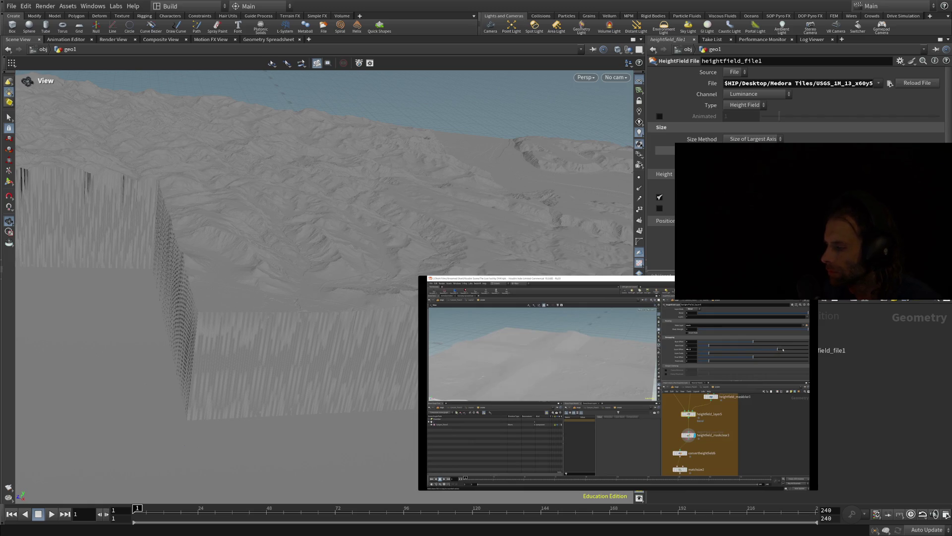
mouse_move(376, 282)
mouse_down()
mouse_move(296, 291)
mouse_move(310, 392)
mouse_up()
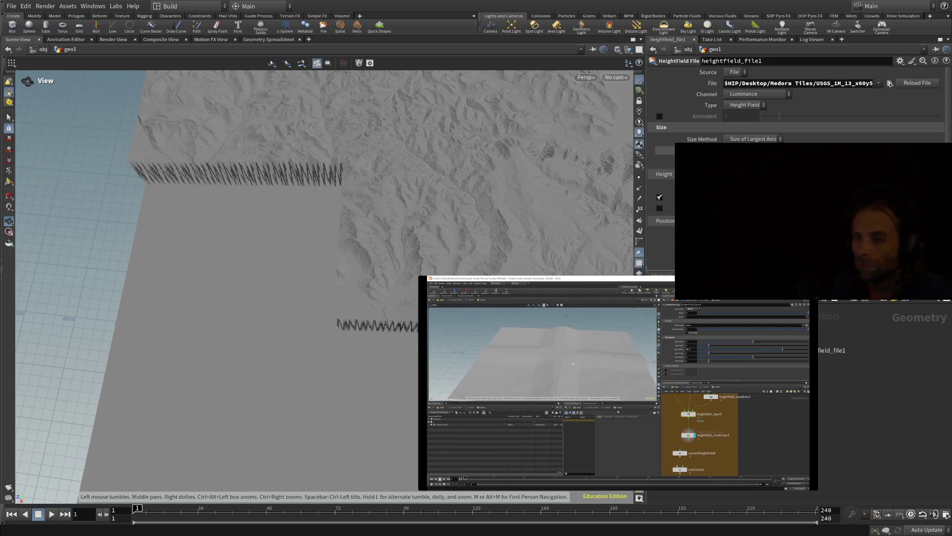
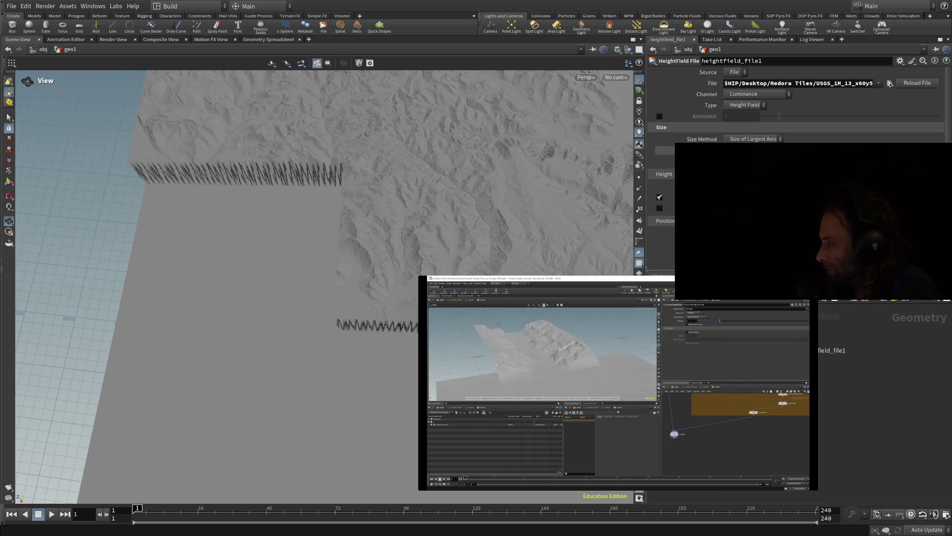
Tilt the terrain view to a low angle and pause, then resume, the reference video
mouse_move(391, 318)
mouse_down()
mouse_move(399, 266)
mouse_move(355, 304)
mouse_up()
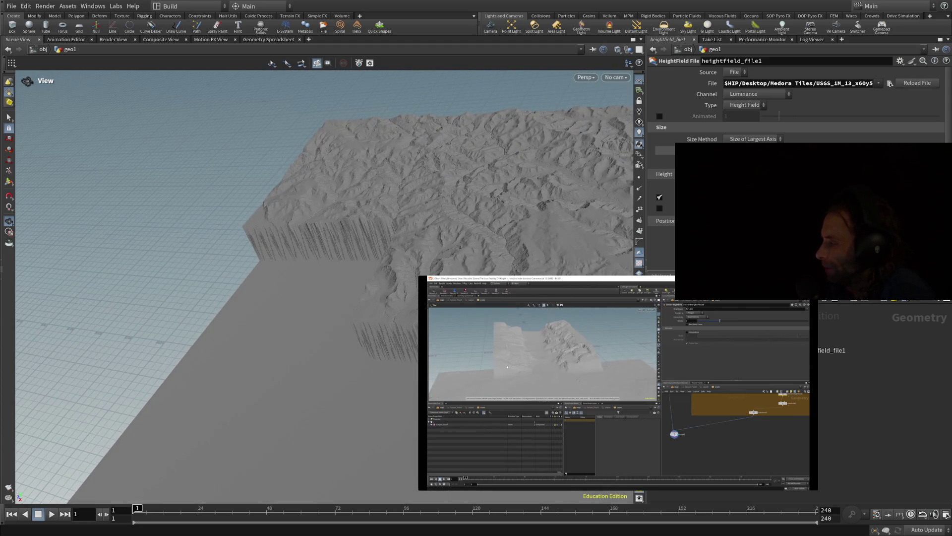
click(619, 383)
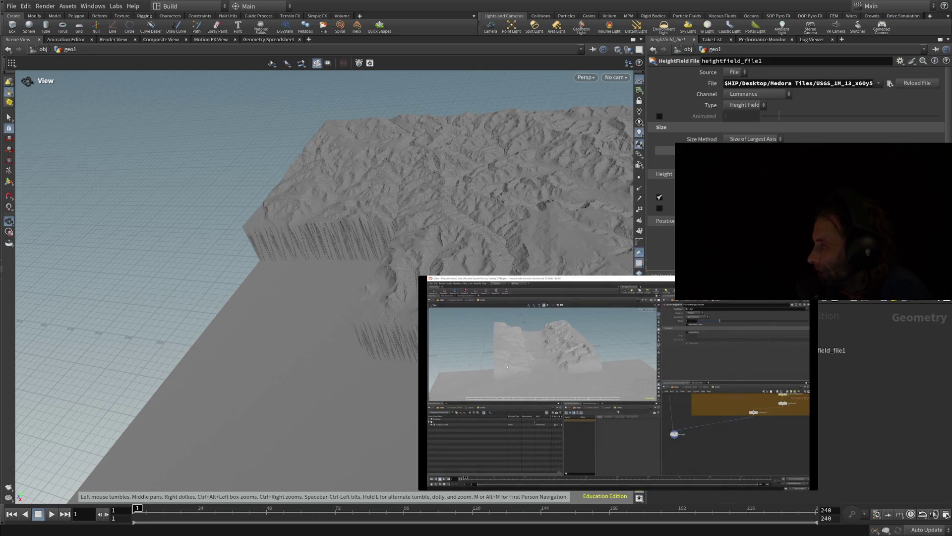
scroll(325, 287, up, 10)
mouse_move(325, 287)
mouse_down()
mouse_move(324, 248)
mouse_move(293, 242)
mouse_move(361, 281)
mouse_move(379, 298)
mouse_move(373, 305)
mouse_move(378, 253)
mouse_move(394, 297)
mouse_move(357, 334)
mouse_move(141, 384)
mouse_move(137, 367)
mouse_up()
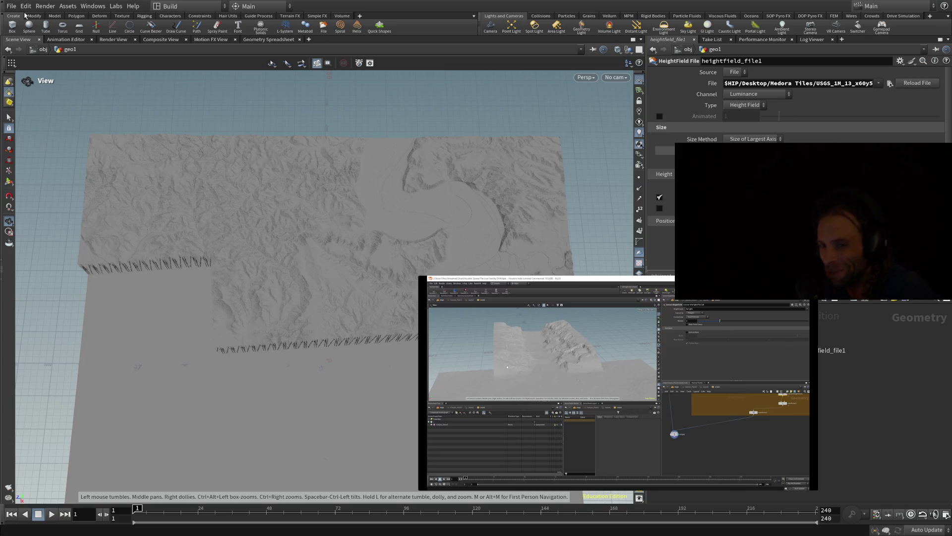
click(617, 383)
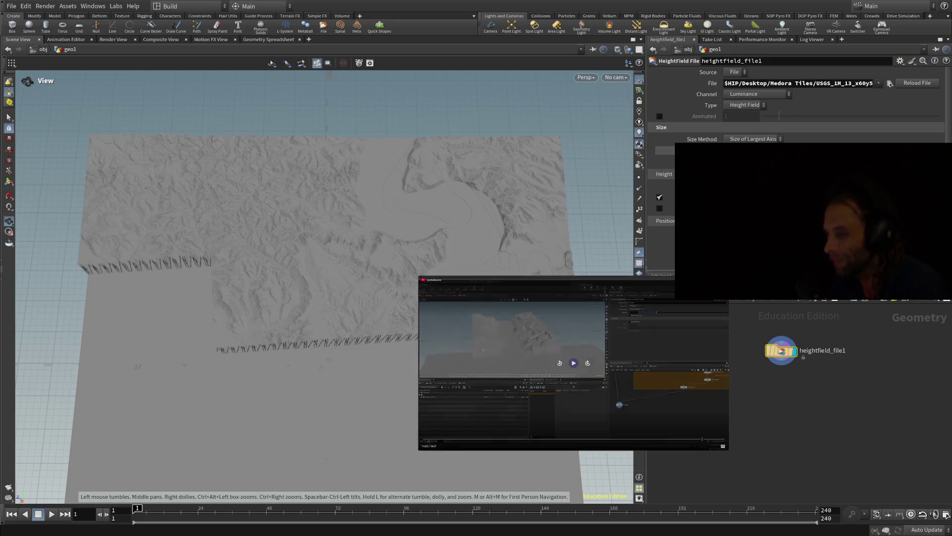
click(574, 363)
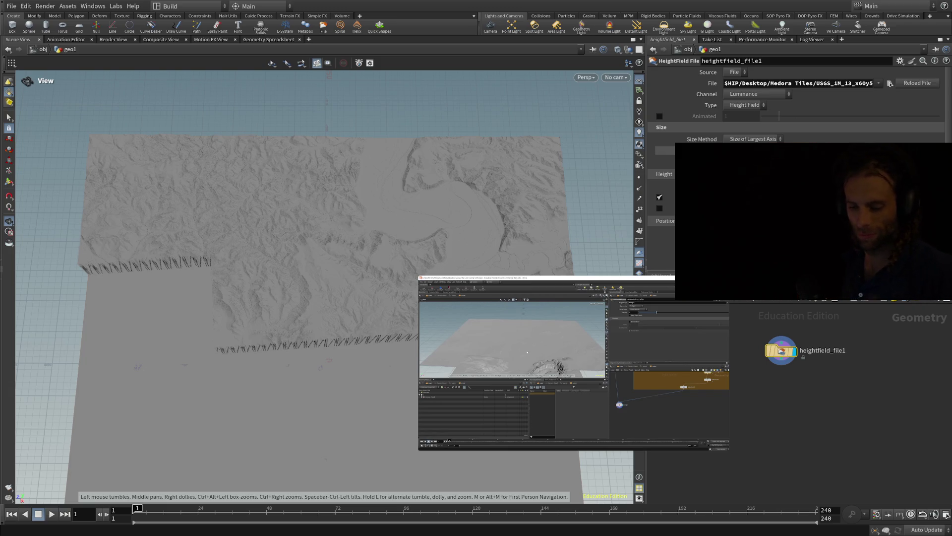
mouse_move(573, 363)
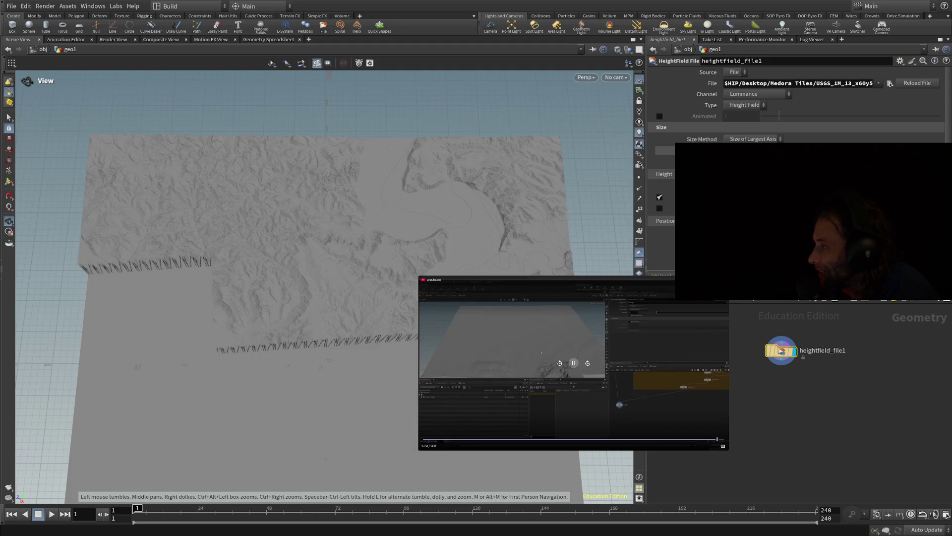
Load the neighbouring x64y5 tile in place of x60y5 and reframe the new terrain
mouse_move(323, 318)
middle_down()
mouse_move(366, 301)
mouse_move(375, 276)
middle_up()
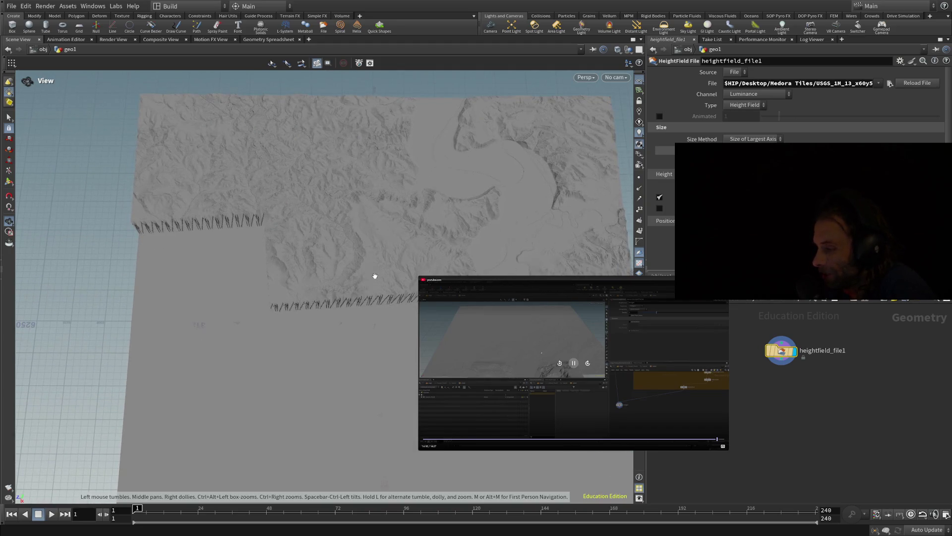
mouse_move(374, 290)
mouse_down()
mouse_move(340, 266)
mouse_move(297, 319)
mouse_move(351, 290)
mouse_move(296, 288)
mouse_up()
drag(311, 301, 319, 249)
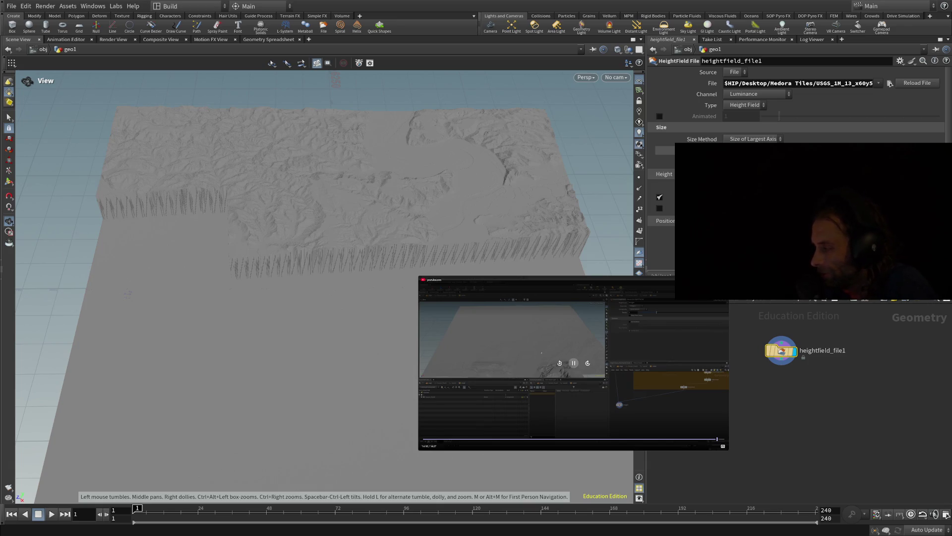
mouse_move(347, 347)
mouse_down()
mouse_move(329, 370)
mouse_move(325, 415)
mouse_move(378, 300)
mouse_up()
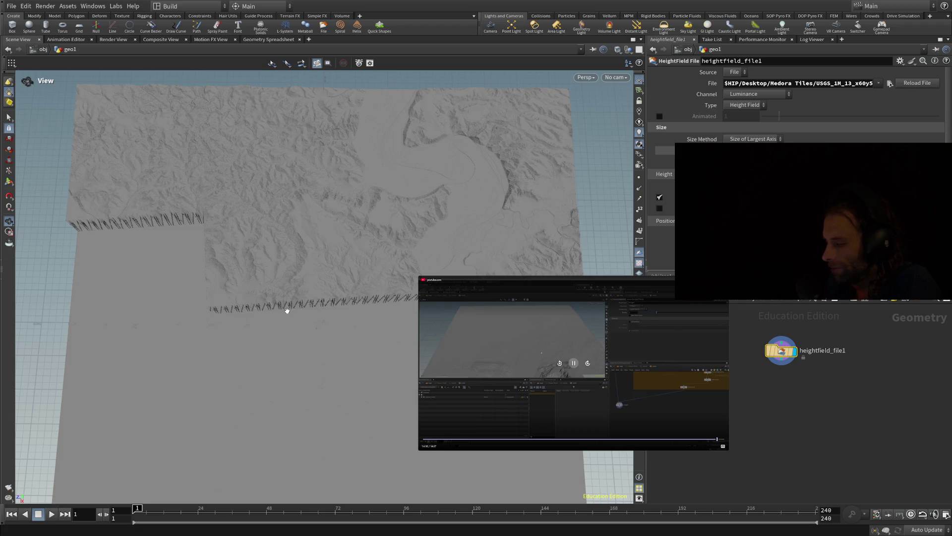
key(ctrl+z)
mouse_move(287, 342)
mouse_down()
mouse_move(266, 267)
mouse_move(310, 392)
mouse_move(262, 319)
mouse_up()
mouse_move(329, 299)
mouse_down()
mouse_move(321, 311)
mouse_move(287, 293)
mouse_move(258, 294)
mouse_move(258, 266)
mouse_move(245, 293)
mouse_move(257, 346)
mouse_move(248, 283)
mouse_move(268, 278)
mouse_move(258, 259)
mouse_up()
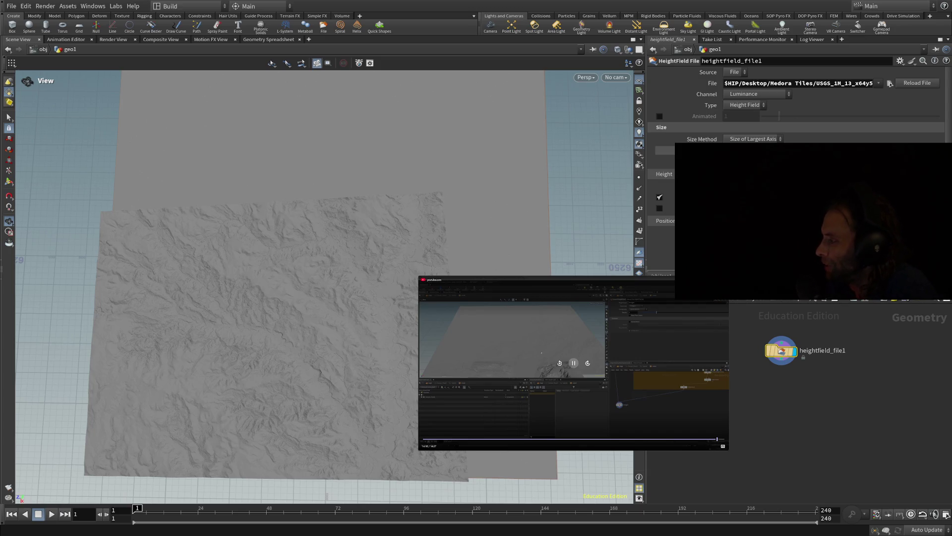
drag(317, 298, 302, 258)
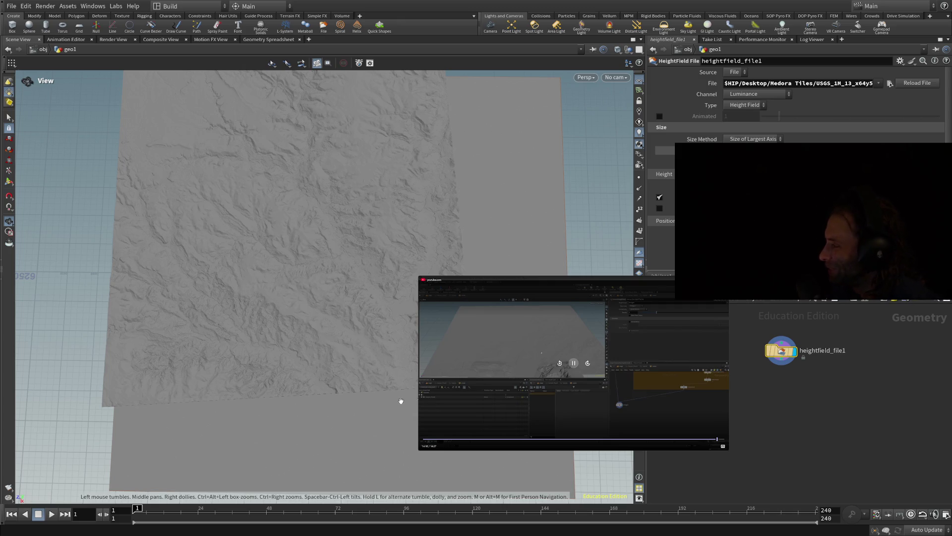
mouse_move(223, 412)
mouse_down()
mouse_move(240, 362)
mouse_move(209, 334)
mouse_move(147, 334)
mouse_move(149, 347)
mouse_move(235, 353)
mouse_move(229, 332)
mouse_up()
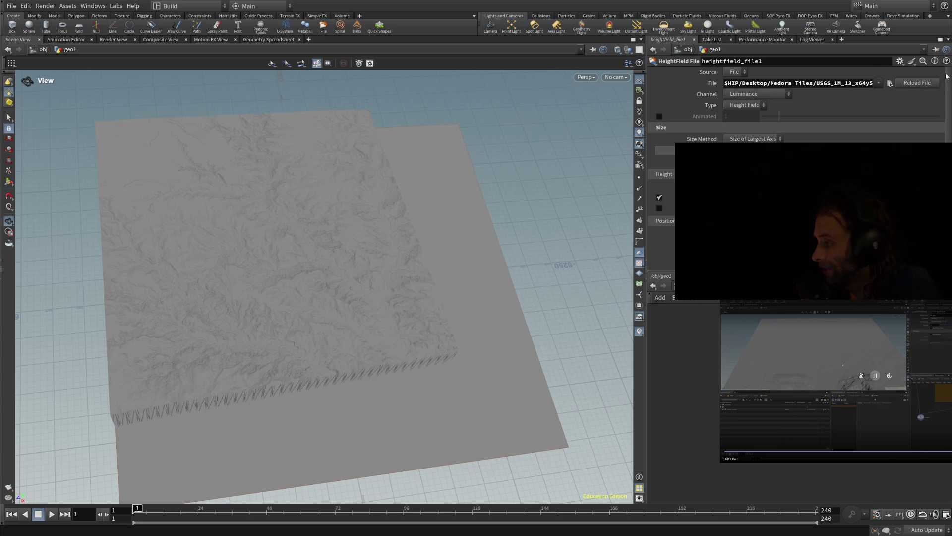
mouse_move(336, 233)
mouse_down()
mouse_move(314, 314)
mouse_move(306, 278)
mouse_move(376, 268)
mouse_move(329, 266)
mouse_move(345, 230)
mouse_up()
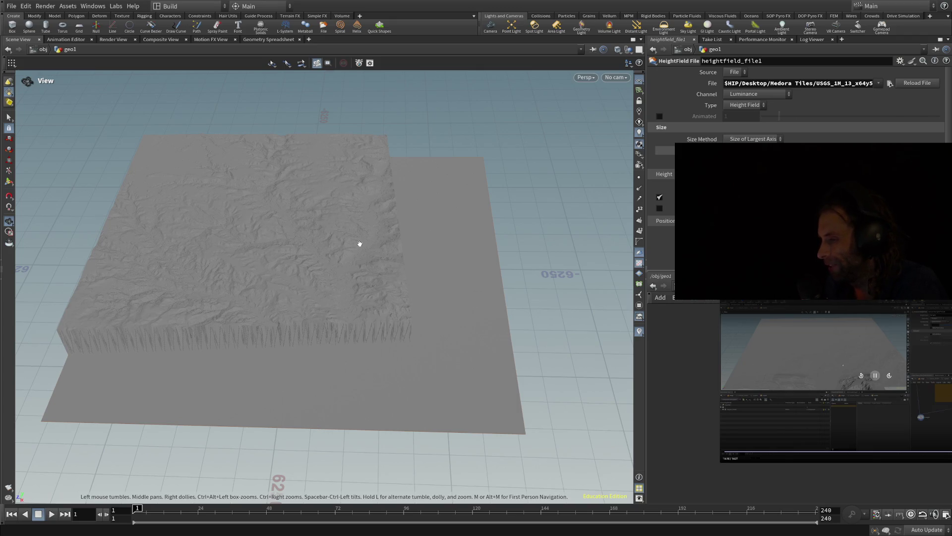
Orbit to a near top-down view and zoom in on the x64y5 tile's ridges and valleys
mouse_move(481, 304)
mouse_down()
mouse_move(482, 358)
mouse_move(485, 349)
mouse_up()
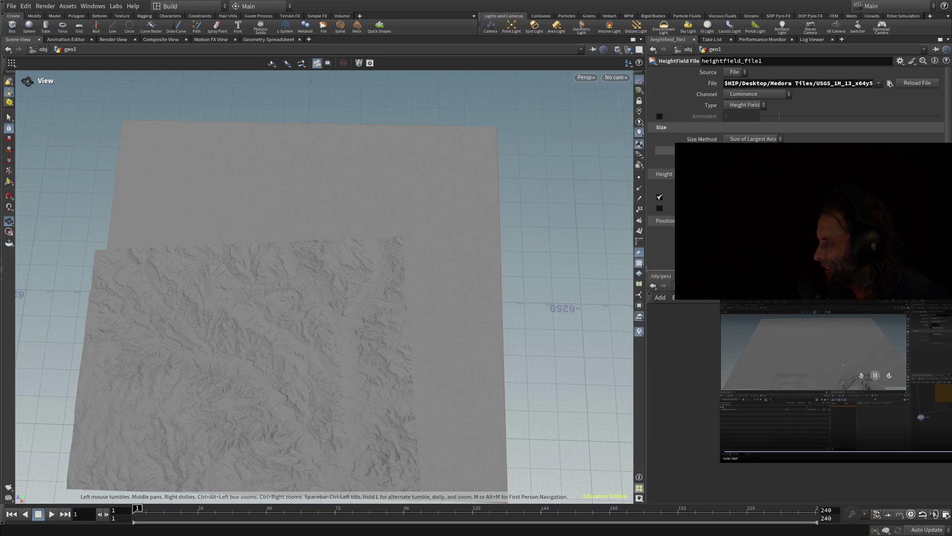
scroll(300, 319, up, 8)
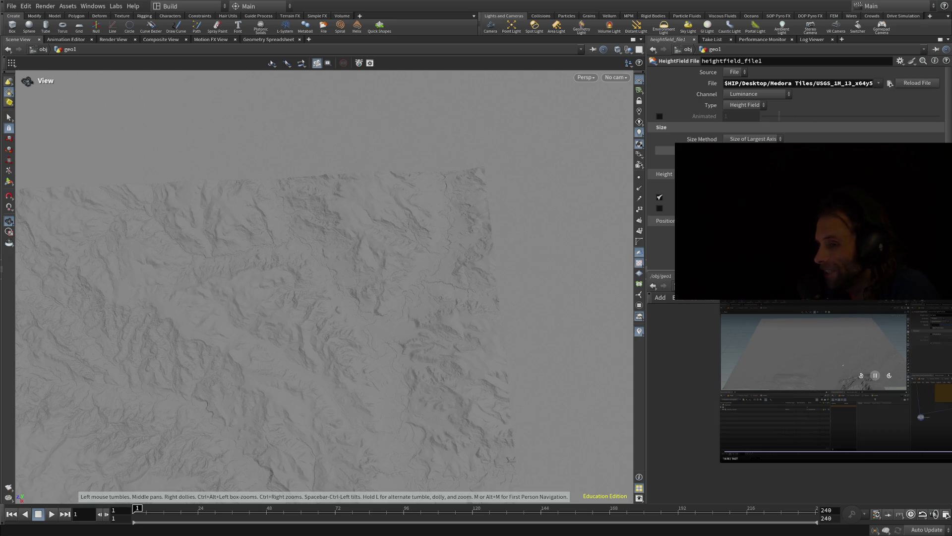
mouse_move(317, 248)
mouse_down()
mouse_move(292, 366)
mouse_move(324, 249)
mouse_move(372, 319)
mouse_move(335, 357)
mouse_up()
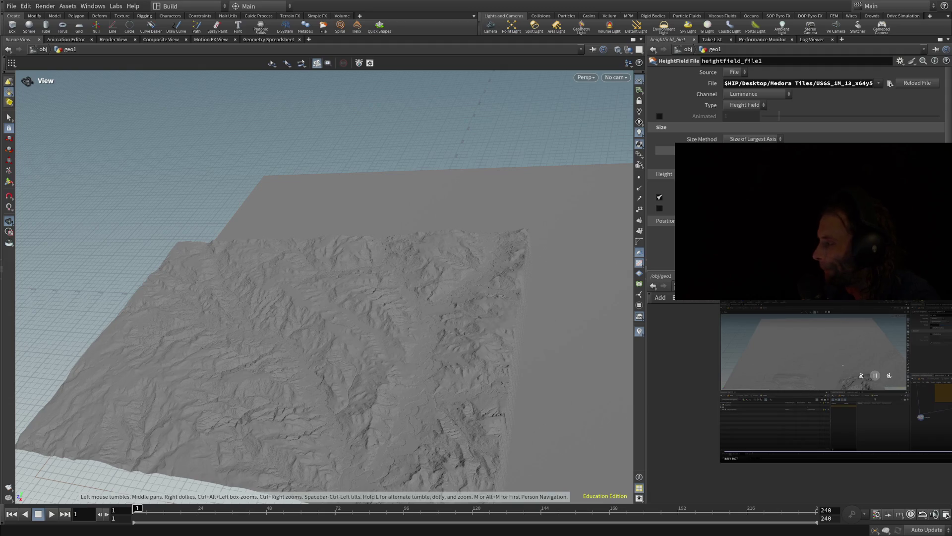
mouse_move(388, 394)
mouse_down()
mouse_move(417, 442)
mouse_move(425, 400)
mouse_up()
scroll(426, 402, down, 3)
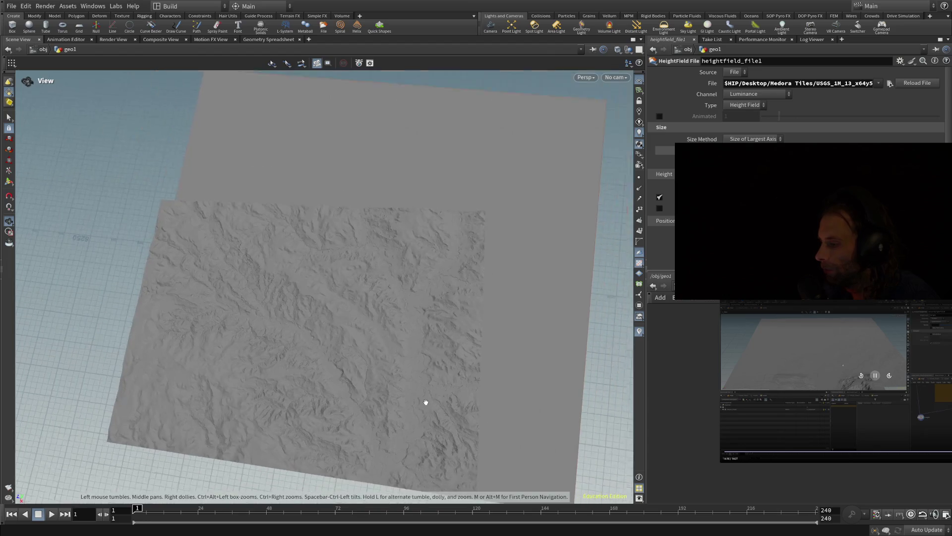
scroll(425, 401, down, 1)
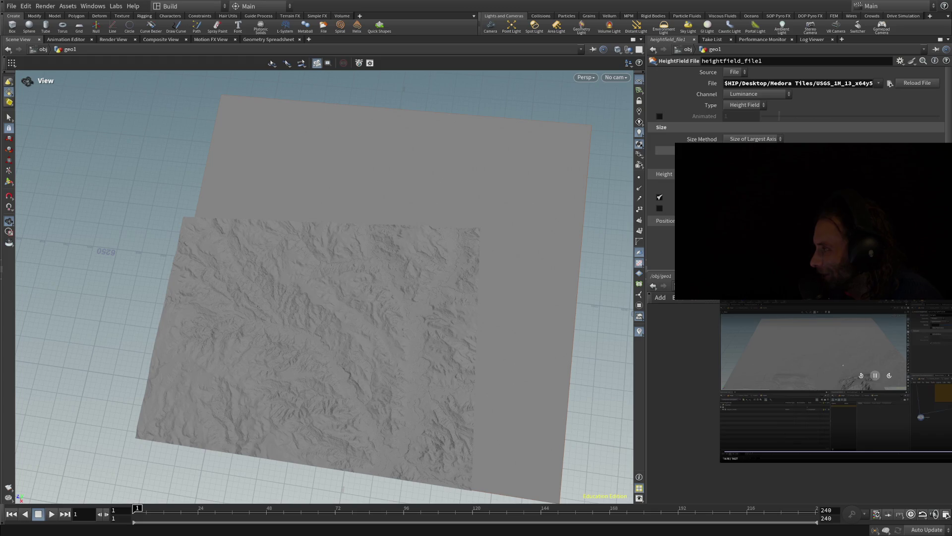
drag(555, 337, 583, 346)
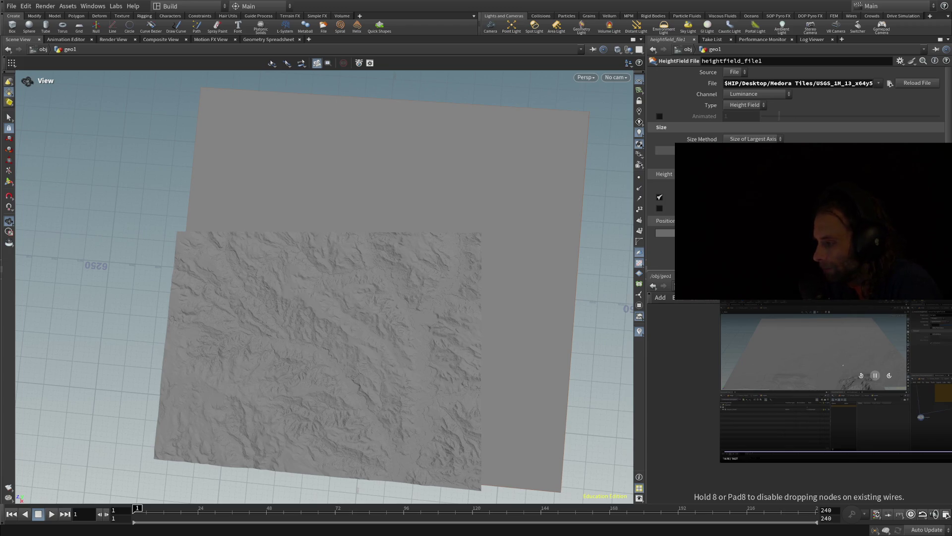
click(693, 349)
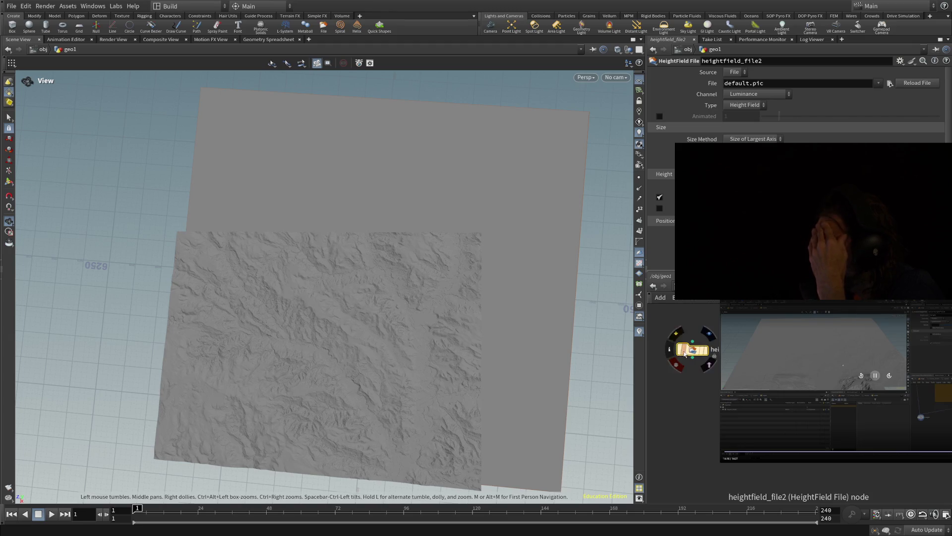
Shift the terrain view upward and select the new heightfield_file2 node
middle_drag(518, 349, 525, 320)
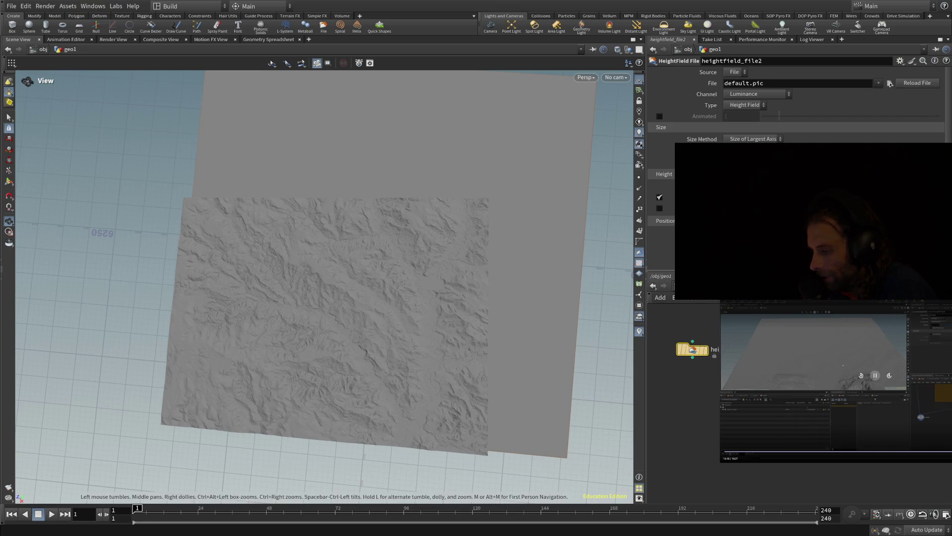
click(708, 354)
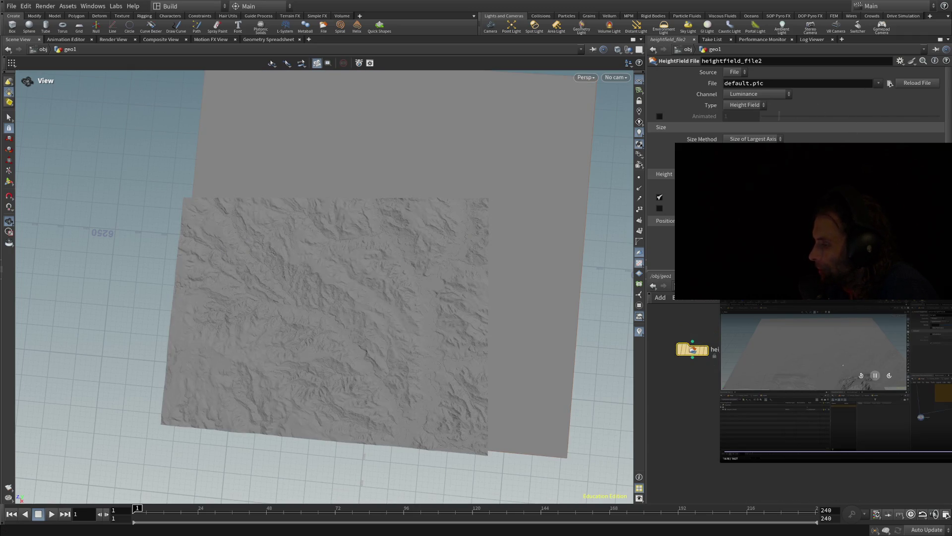
Select heightfield_file1 to show its x64y5 USGS tile File path
click(744, 358)
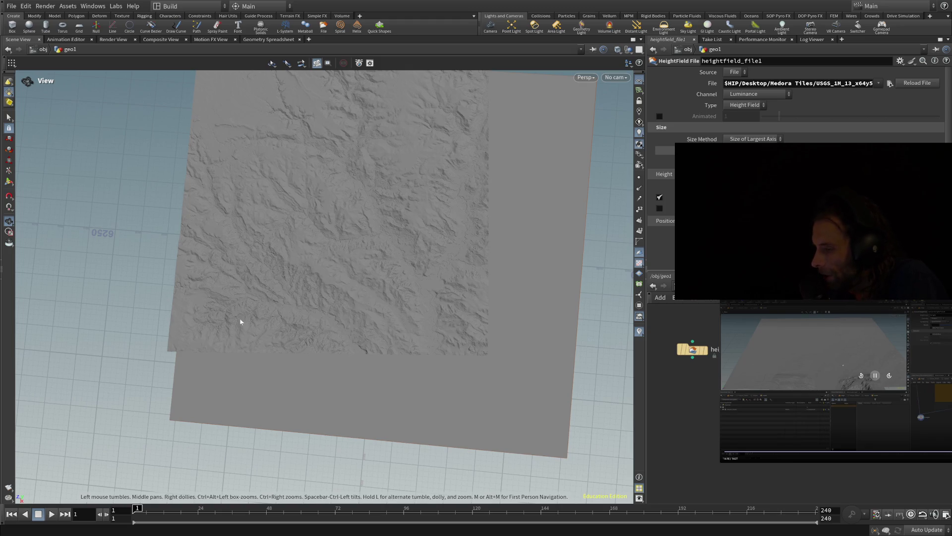
Tilt the view to look steeply down on the x64y5 terrain tile
mouse_move(485, 269)
mouse_down()
mouse_move(485, 314)
mouse_move(504, 263)
mouse_move(476, 305)
mouse_up()
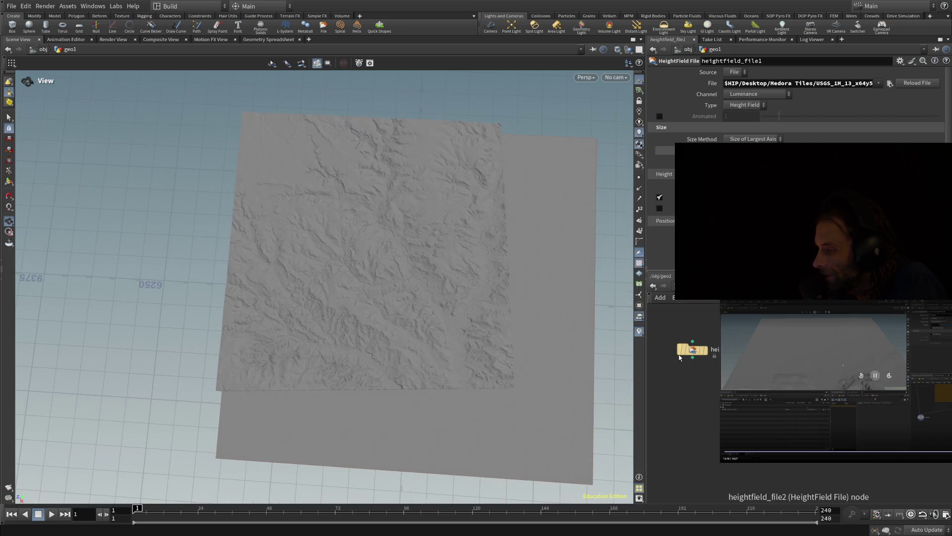
mouse_move(557, 340)
mouse_down()
mouse_move(559, 311)
mouse_move(547, 330)
mouse_up()
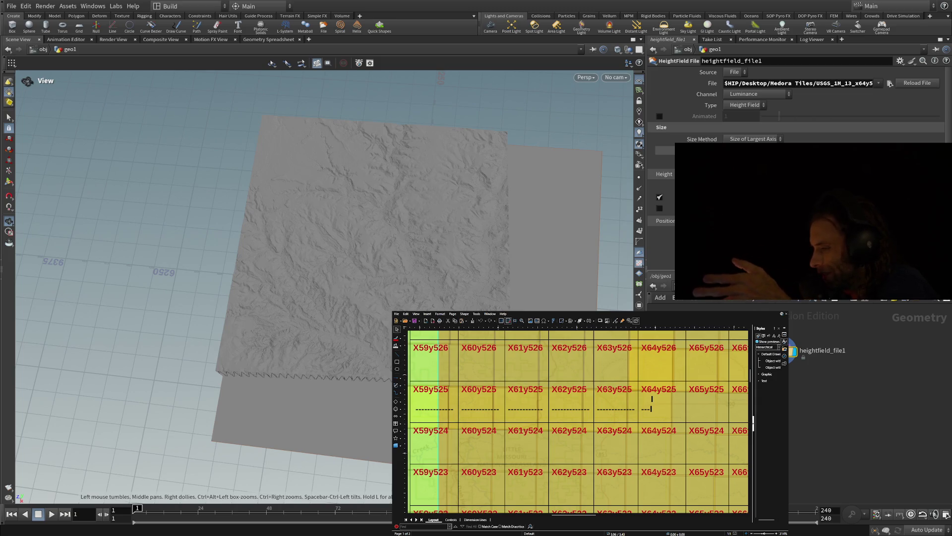
Scroll the Draw tile grid around the X59y525–X64y525 row, then orbit the Houdini terrain view
scroll(578, 422, down, 2)
scroll(578, 422, up, 2)
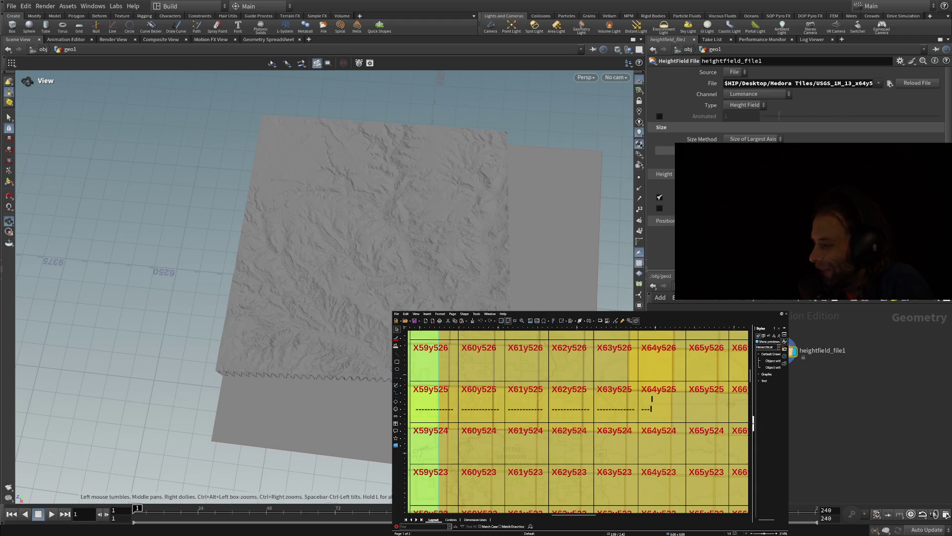
mouse_move(397, 163)
mouse_down()
mouse_move(437, 192)
mouse_move(457, 183)
mouse_move(446, 144)
mouse_move(395, 153)
mouse_up()
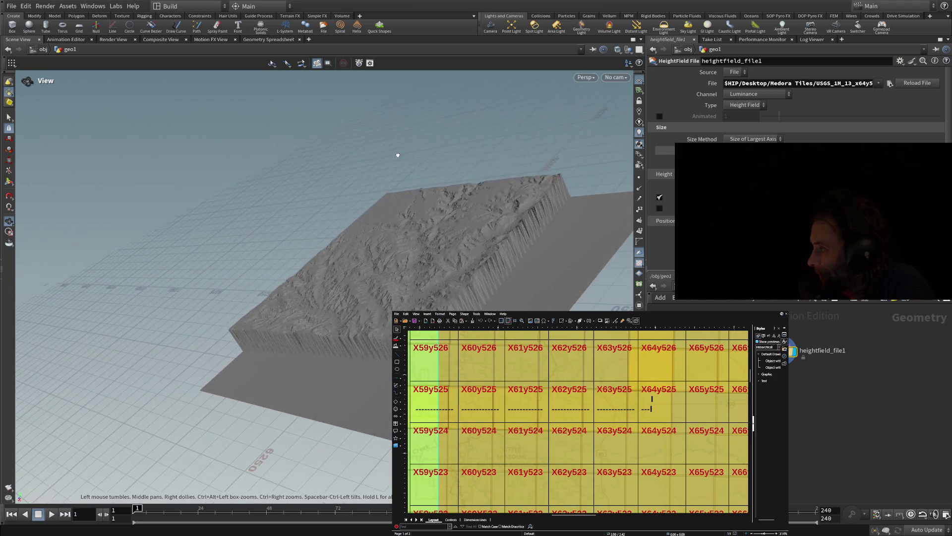
scroll(380, 366, up, 3)
scroll(380, 366, up, 5)
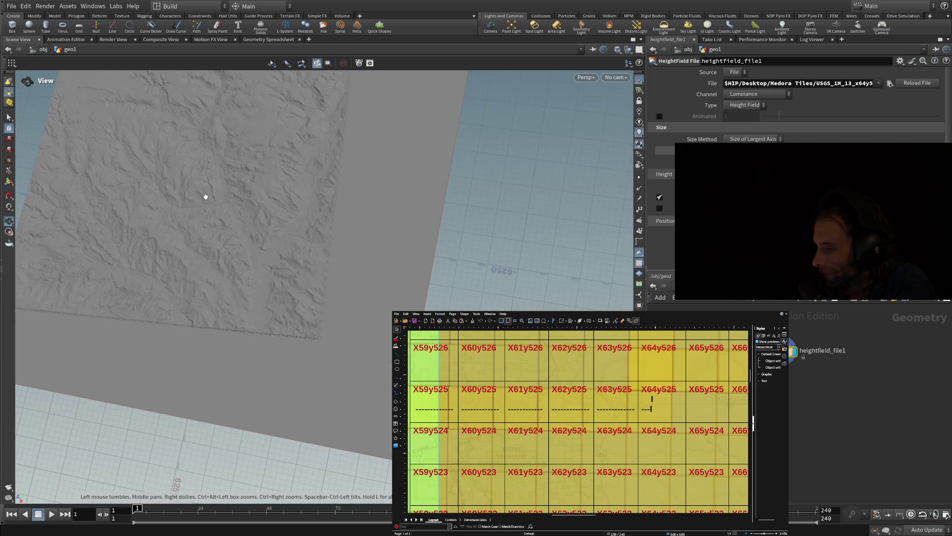
key(h)
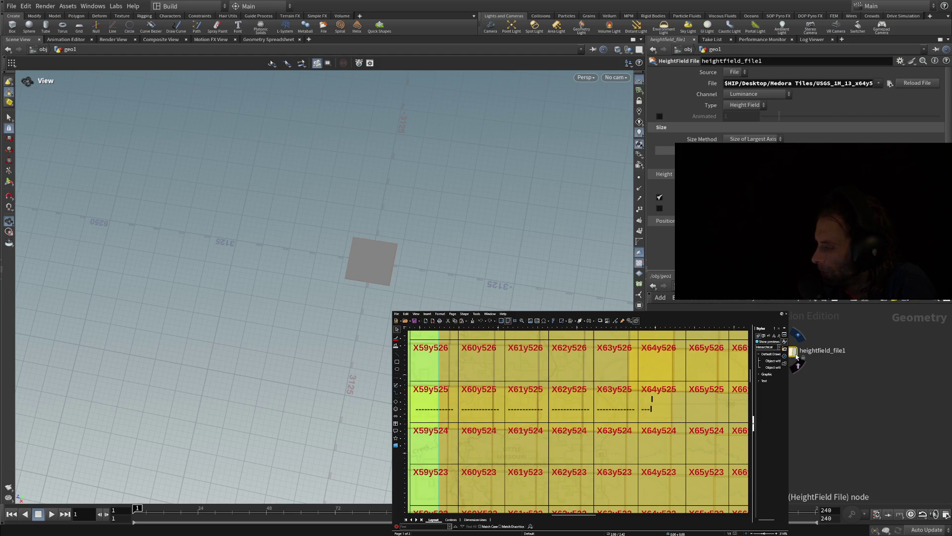
Turn on heightfield_file1's display flag and tilt the view over the grey heightfield square
click(795, 355)
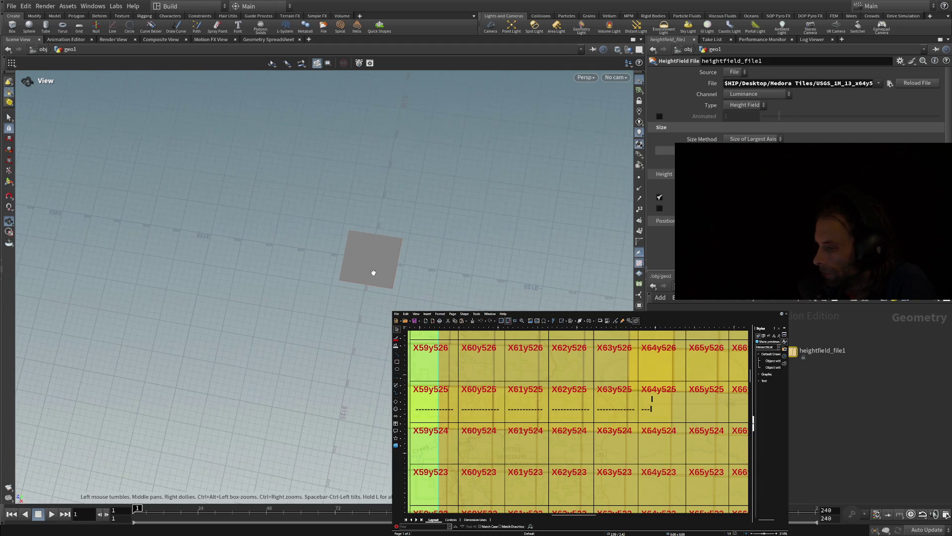
scroll(374, 272, up, 6)
mouse_move(430, 231)
mouse_down()
mouse_move(430, 246)
mouse_move(432, 226)
mouse_up()
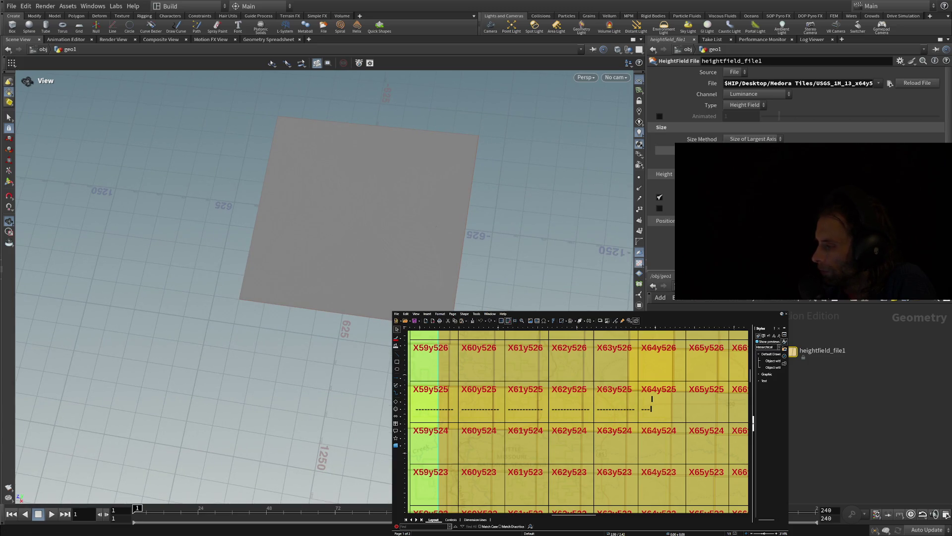
mouse_move(793, 352)
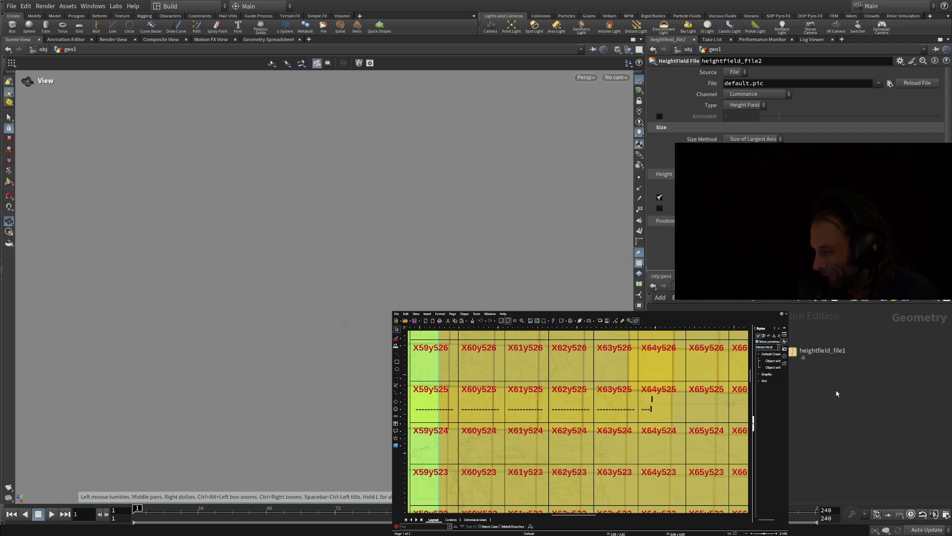
Frame the heightfield plane and toggle heightfield_file1's display flag back on
key(h)
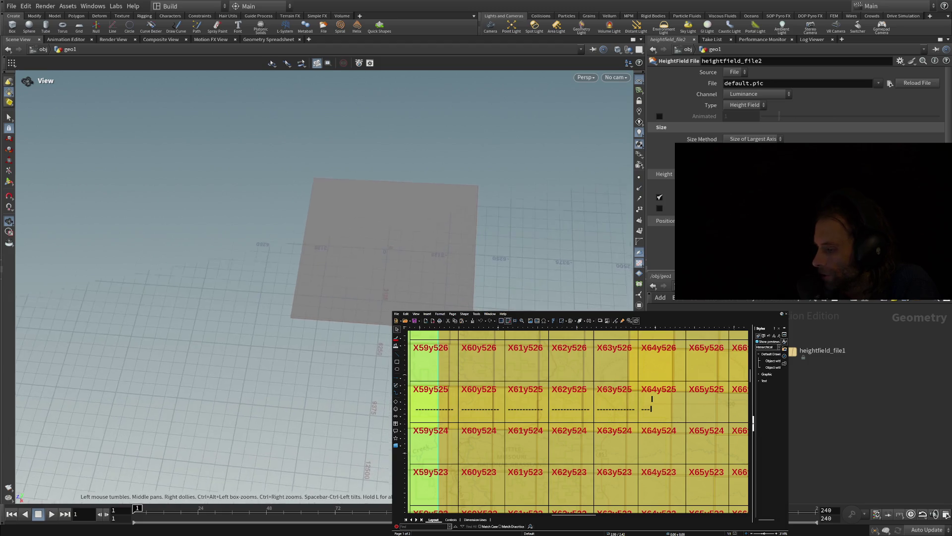
click(792, 351)
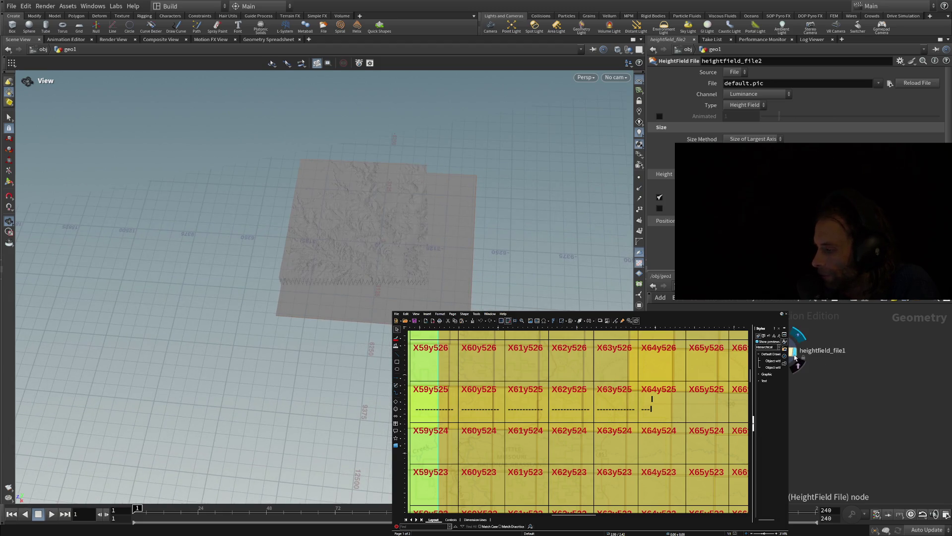
key(ctrl+z)
click(792, 351)
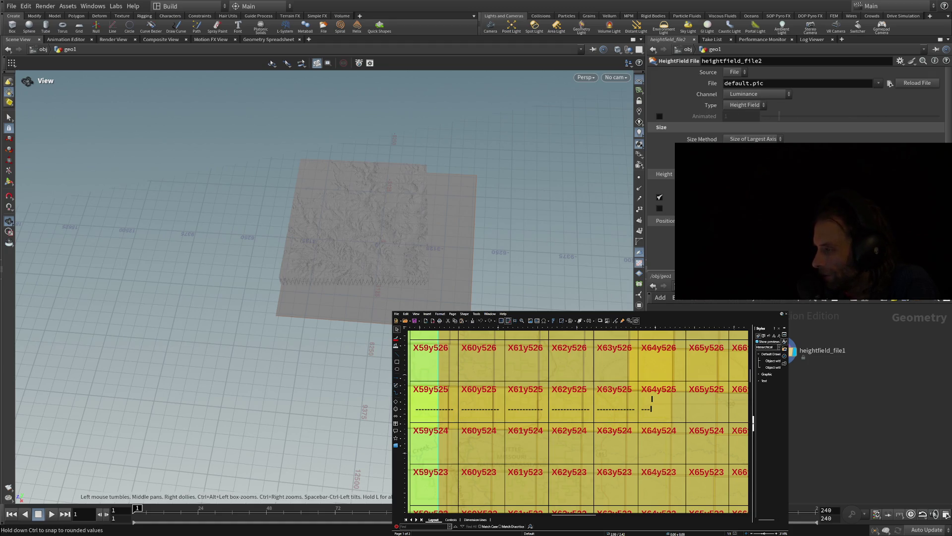
Select heightfield_file1's x64y526 File path text and confirm it
key(ctrl+z)
drag(896, 77, 844, 83)
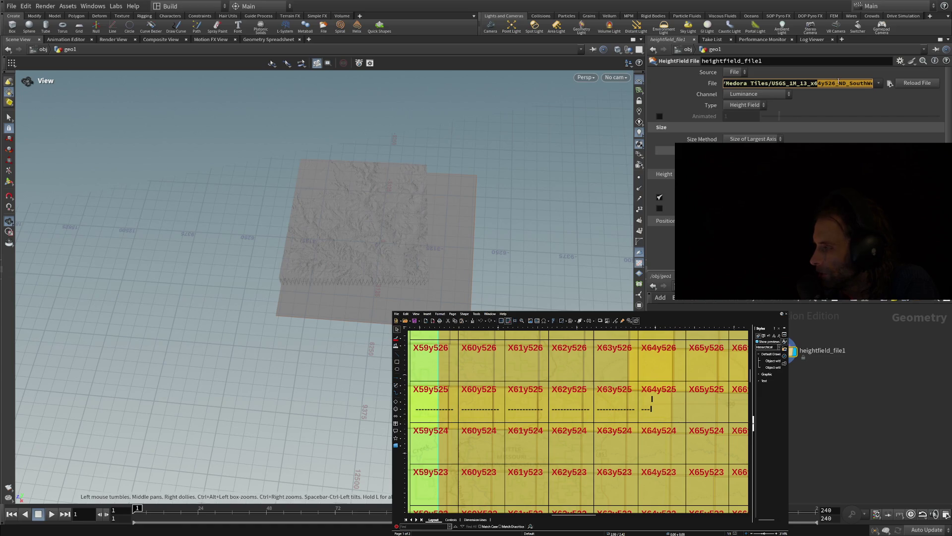
key(Return)
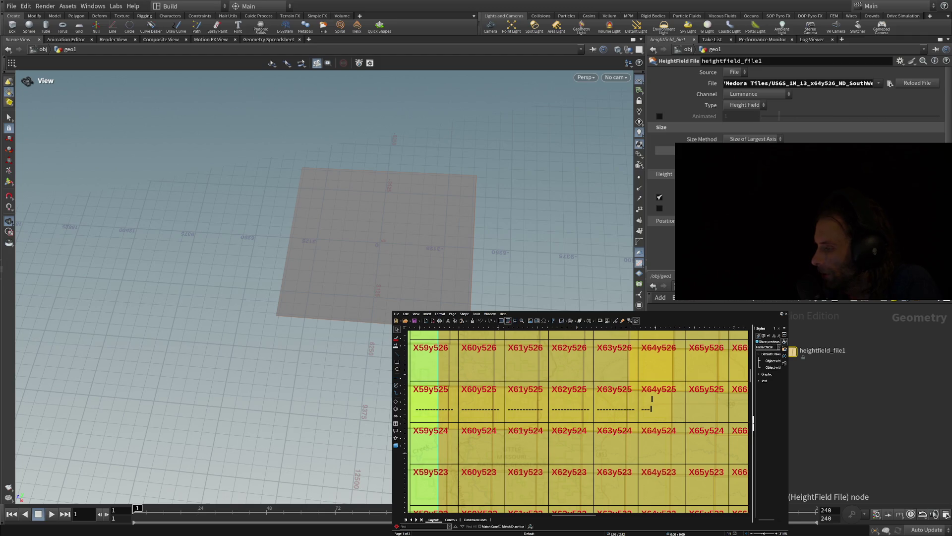
key(Return)
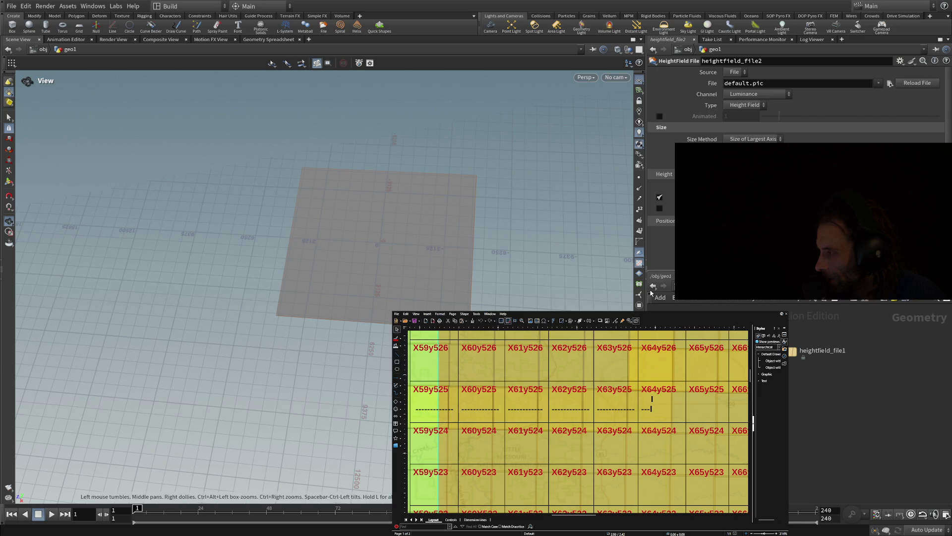
Paste the copied USGS tile path into heightfield_file2's File field
key(ctrl+v)
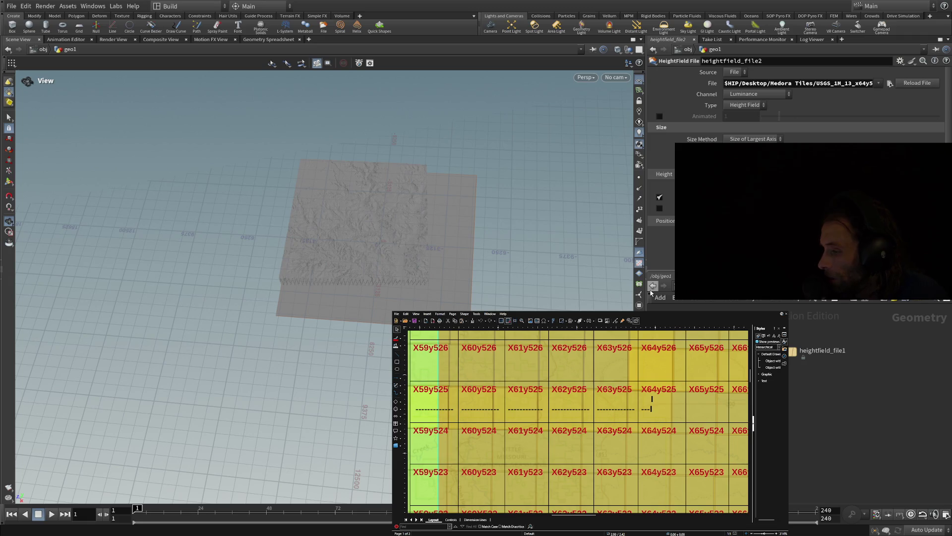
Edit the pasted path to the x64y526_ND_SouthWest_2021_D21.tif tile and load it
mouse_move(796, 358)
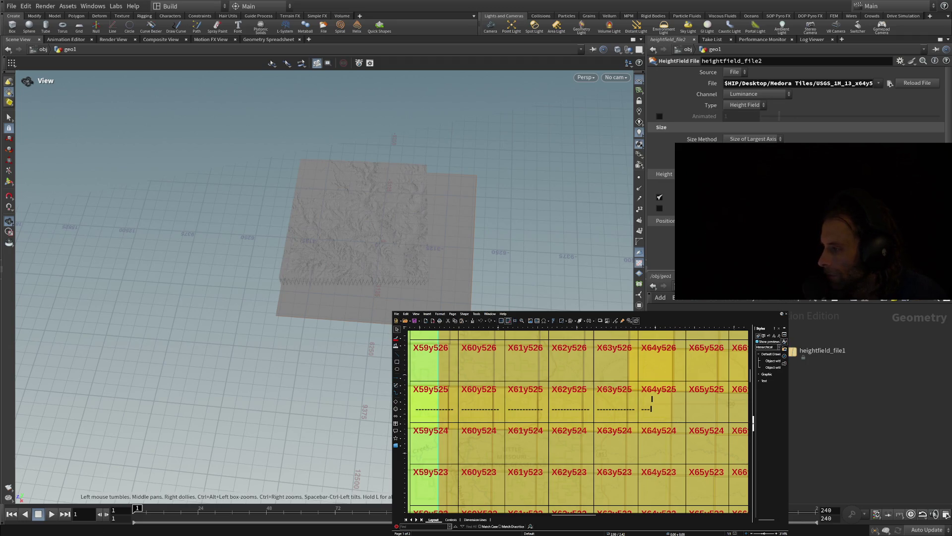
drag(843, 82, 909, 78)
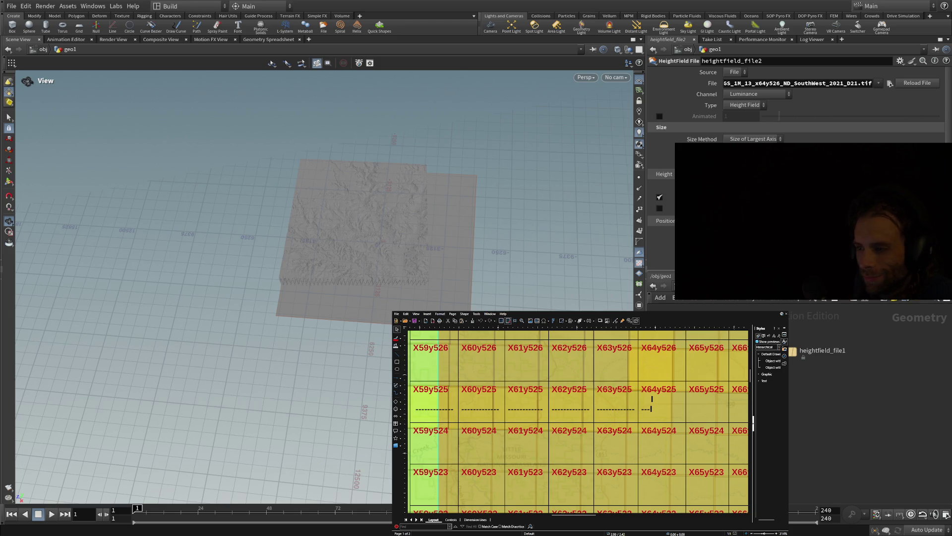
key(Return)
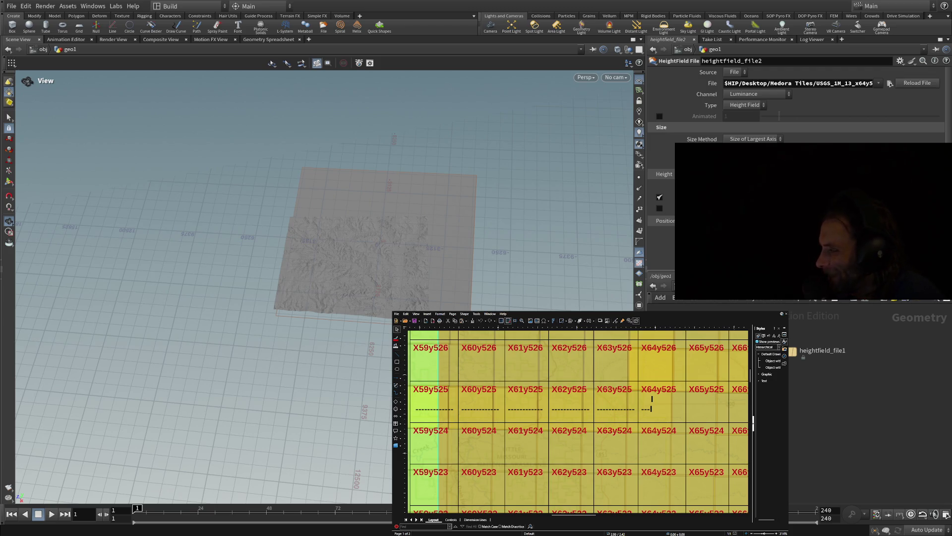
mouse_move(436, 292)
mouse_down()
mouse_move(464, 306)
mouse_move(437, 294)
mouse_up()
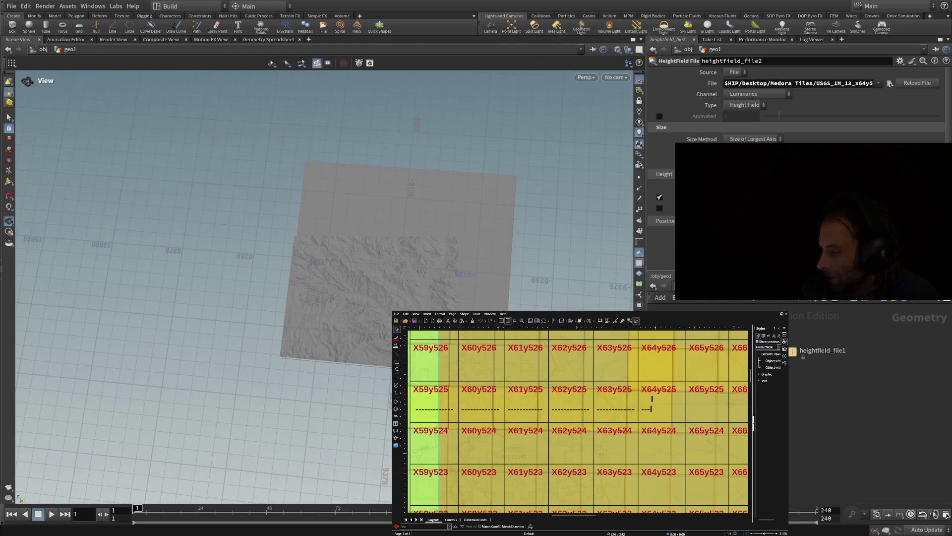
click(796, 357)
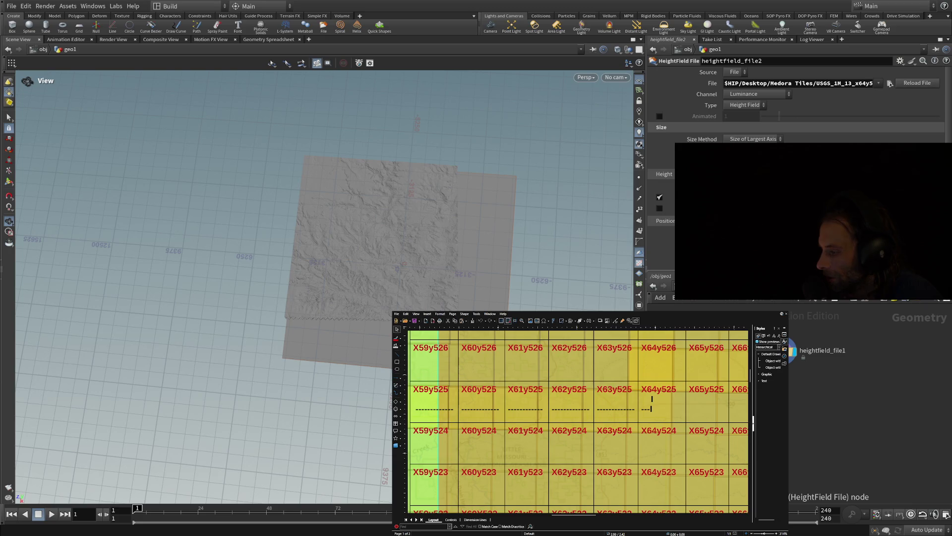
mouse_move(463, 261)
mouse_down()
mouse_move(478, 269)
mouse_move(421, 255)
mouse_move(435, 263)
mouse_up()
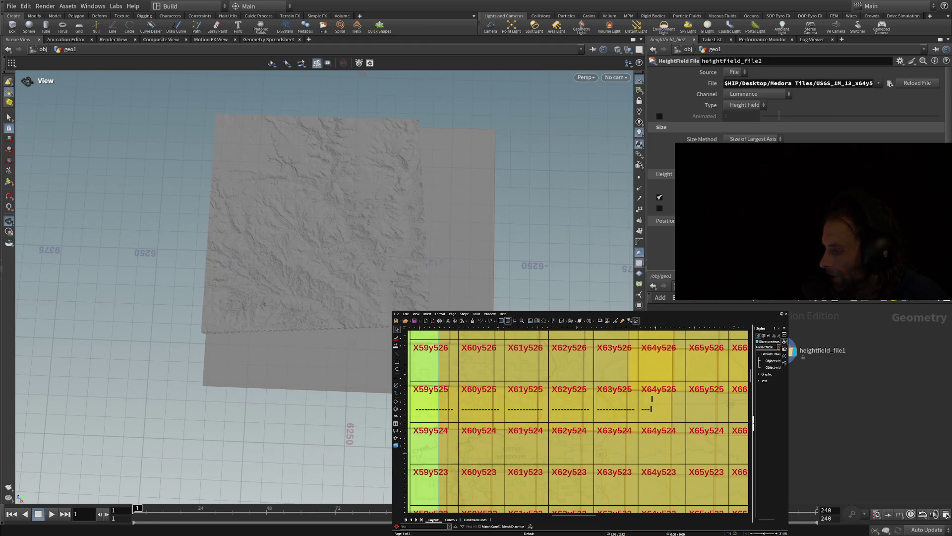
click(798, 337)
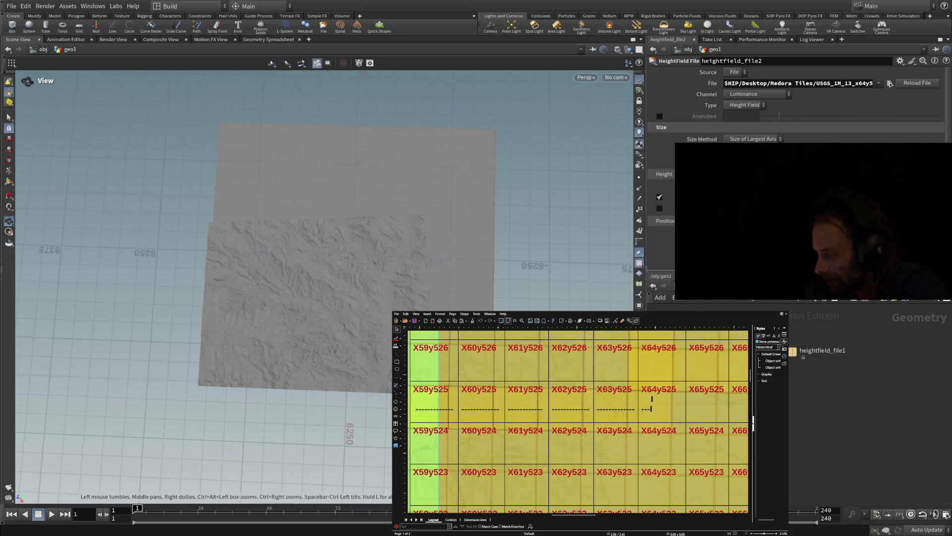
mouse_move(794, 357)
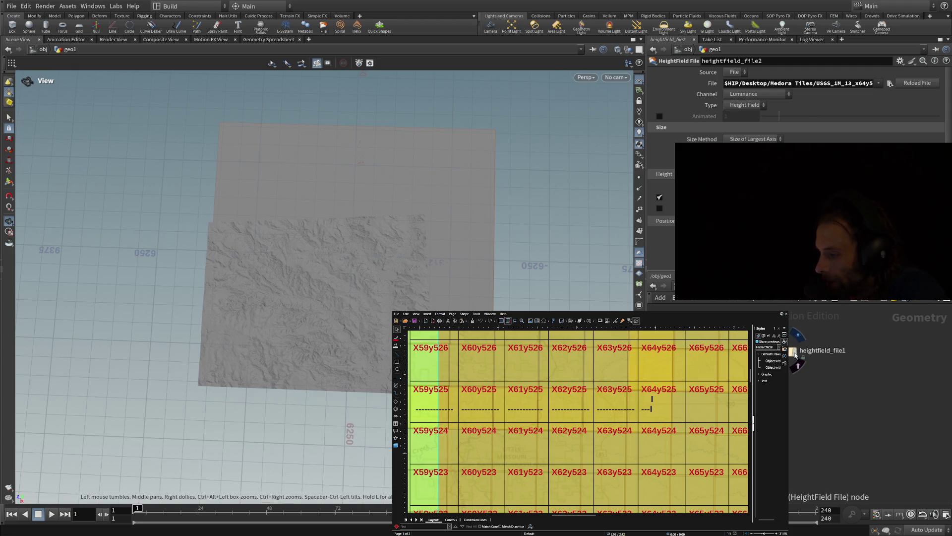
Flip the display flag between heightfield_file1 and heightfield_file2 to compare tiles, ending on heightfield_file1
click(795, 356)
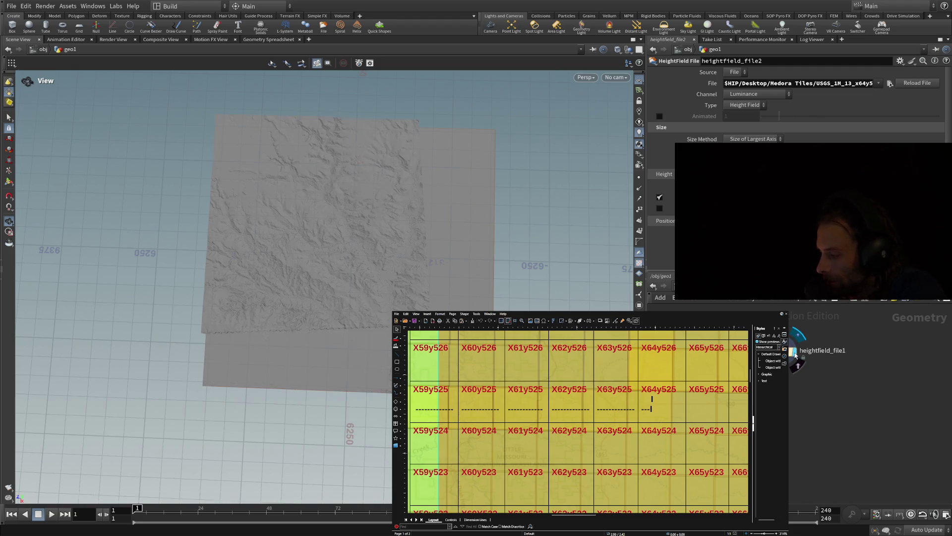
click(793, 355)
click(793, 355)
click(794, 355)
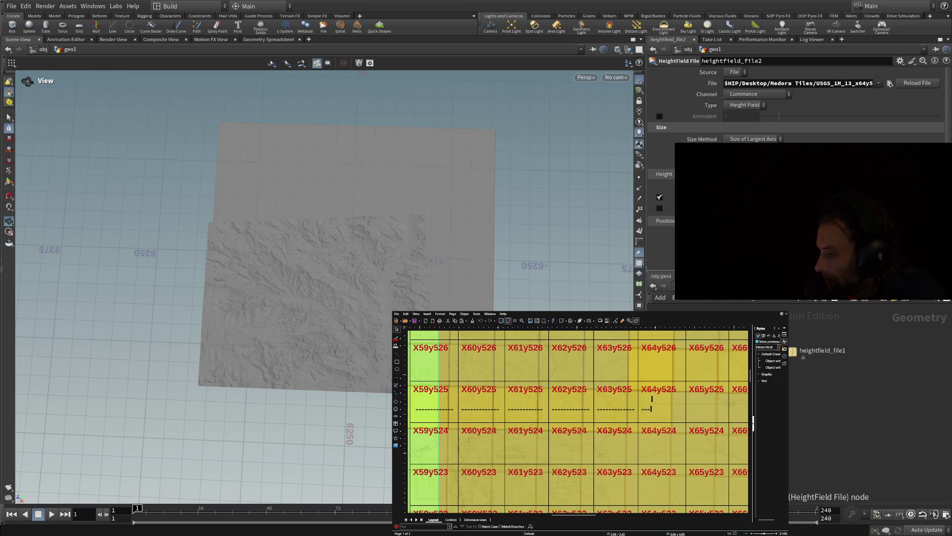
click(794, 355)
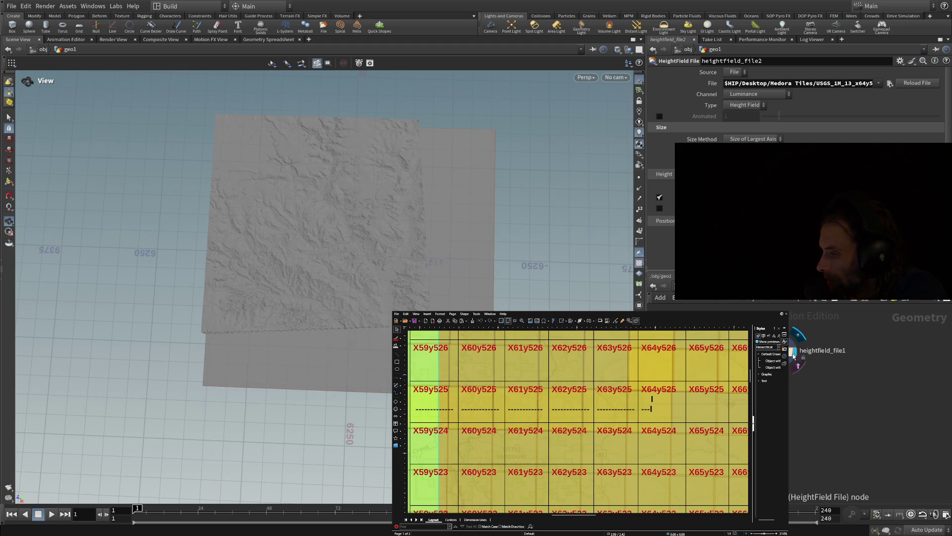
click(794, 355)
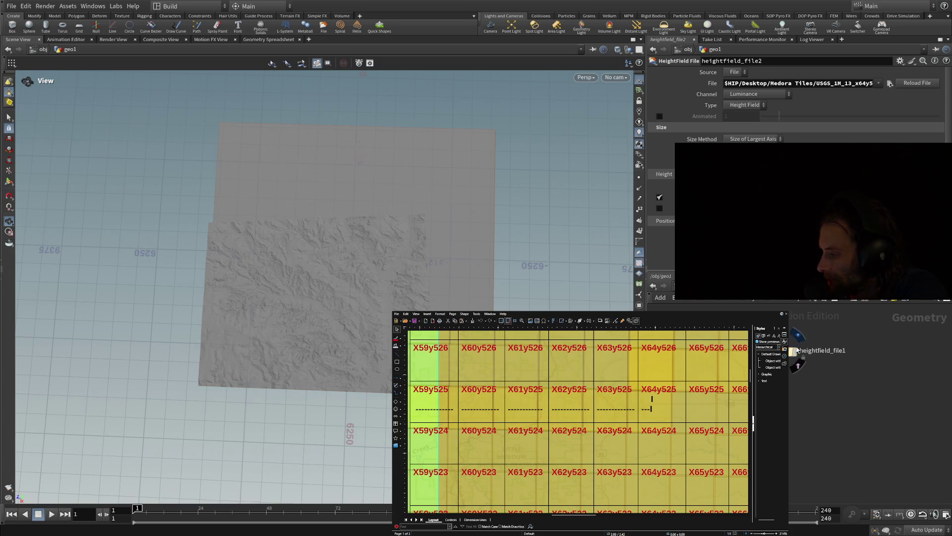
click(794, 355)
click(794, 355)
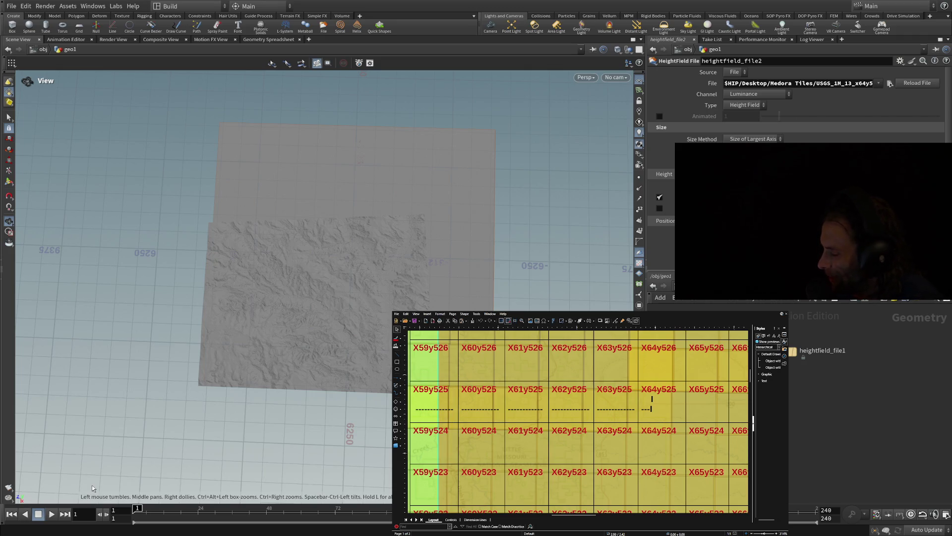
click(794, 356)
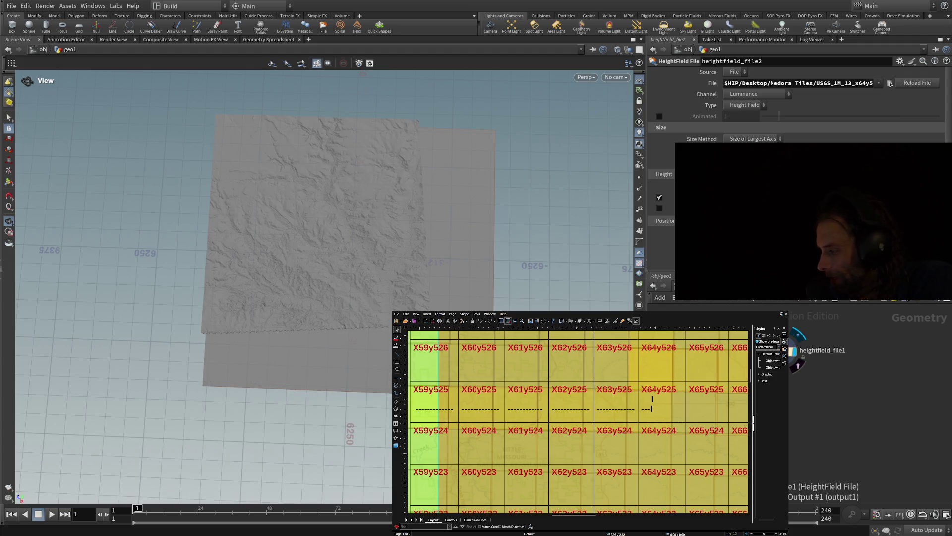
mouse_move(796, 357)
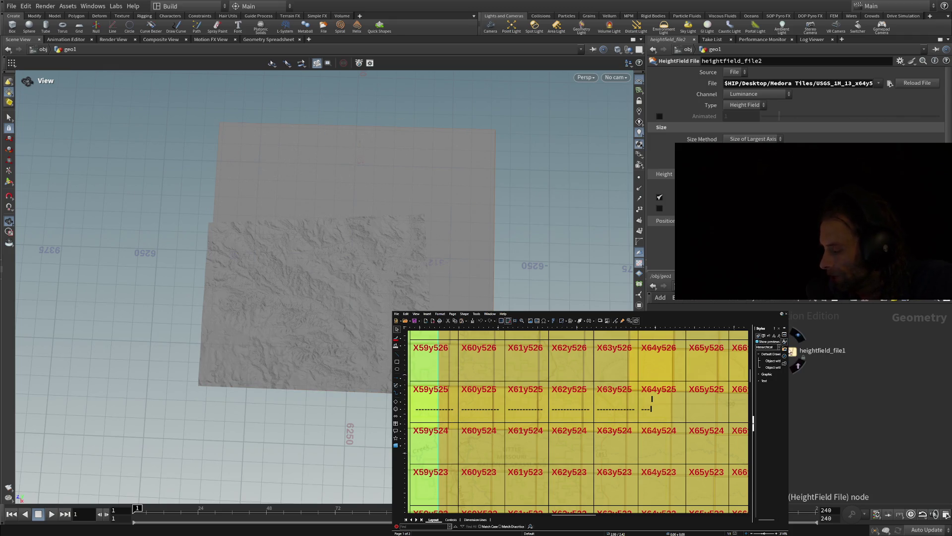
click(791, 356)
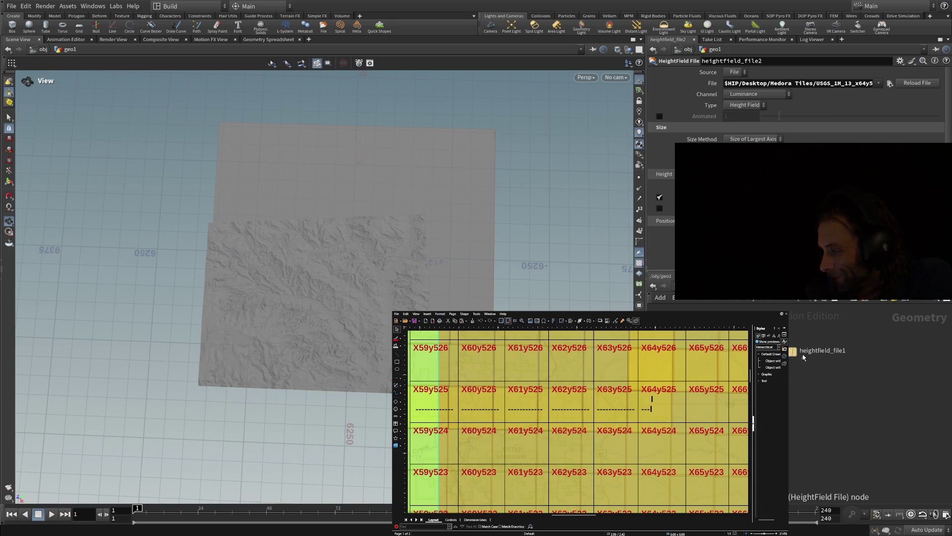
click(797, 356)
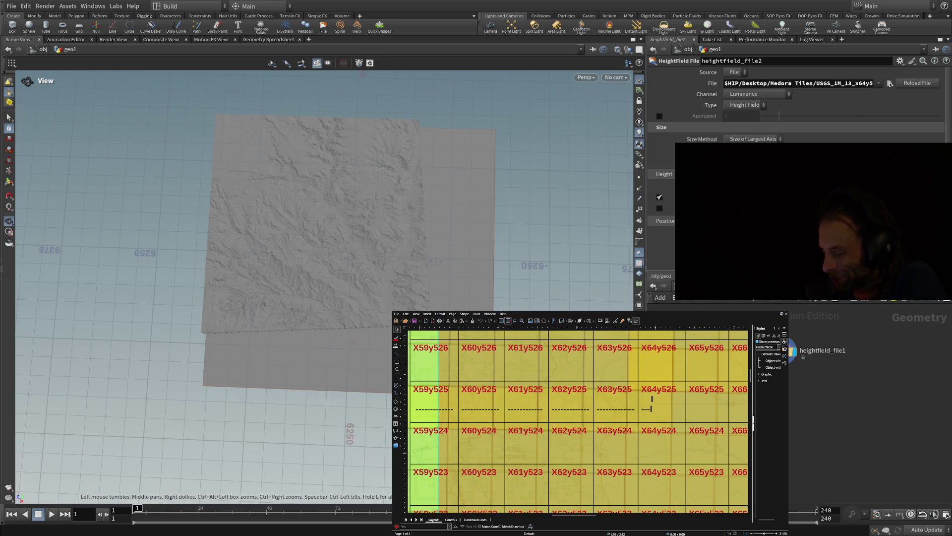
Tumble the camera to a lower oblique angle and display the heightfield_file1 terrain
mouse_move(347, 283)
mouse_down()
mouse_move(353, 298)
mouse_move(323, 276)
mouse_move(394, 256)
mouse_up()
mouse_move(546, 214)
mouse_down()
mouse_move(453, 286)
mouse_move(460, 263)
mouse_move(442, 264)
mouse_move(441, 278)
mouse_up()
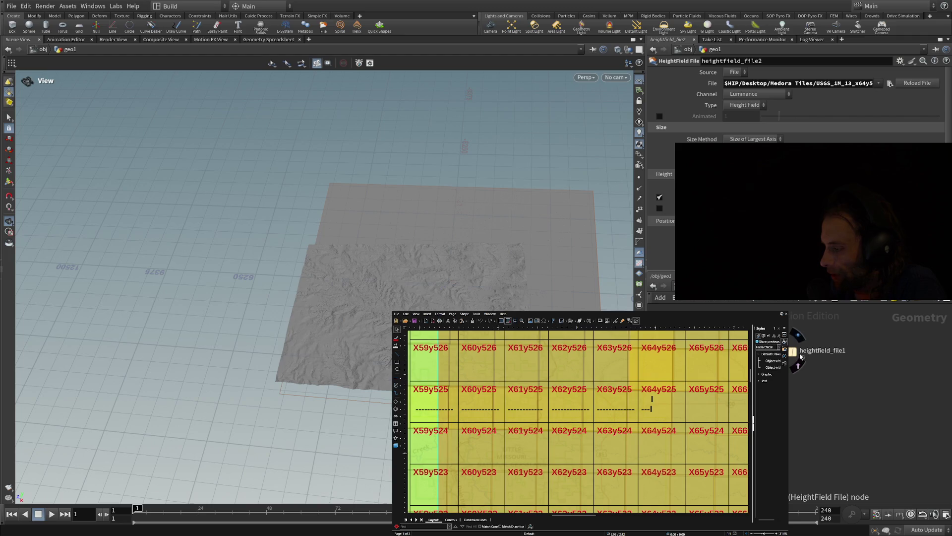
click(793, 351)
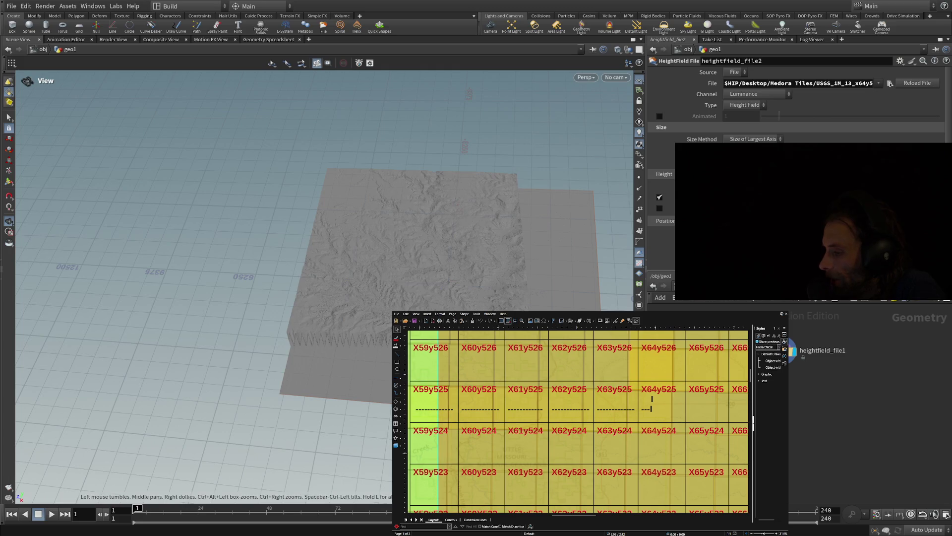
Zoom in, frame with H, and tumble to a near top-down view, then switch the displayed tile
scroll(317, 248, up, 5)
key(h)
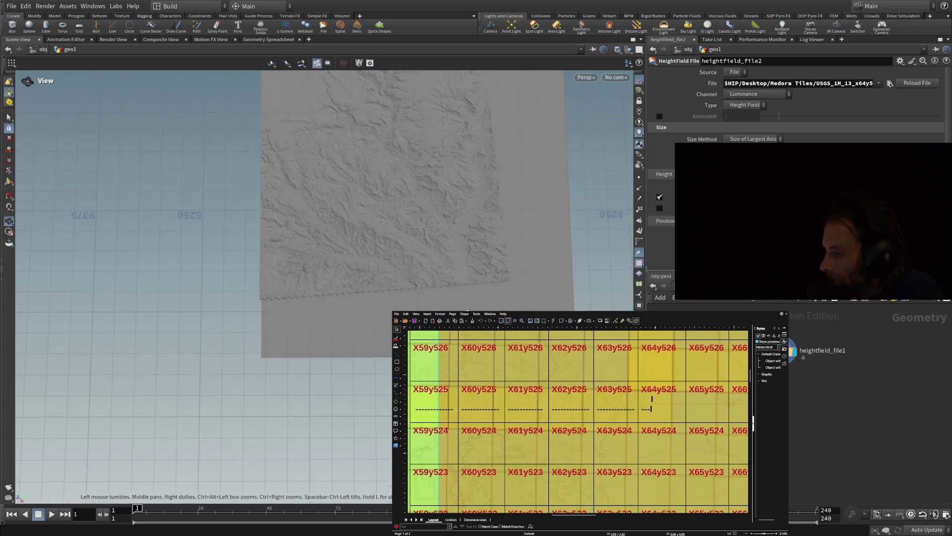
mouse_move(415, 276)
mouse_down()
mouse_move(418, 284)
mouse_move(421, 232)
mouse_move(404, 233)
mouse_move(357, 272)
mouse_move(460, 234)
mouse_move(583, 264)
mouse_up()
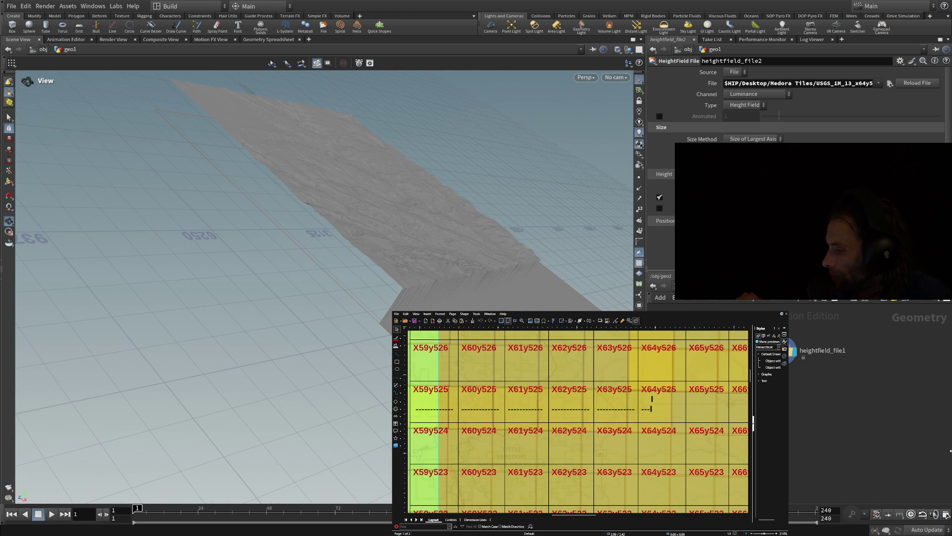
mouse_move(529, 240)
mouse_down()
mouse_move(487, 266)
mouse_move(521, 234)
mouse_move(337, 269)
mouse_move(440, 243)
mouse_move(432, 291)
mouse_move(416, 263)
mouse_move(389, 258)
mouse_up()
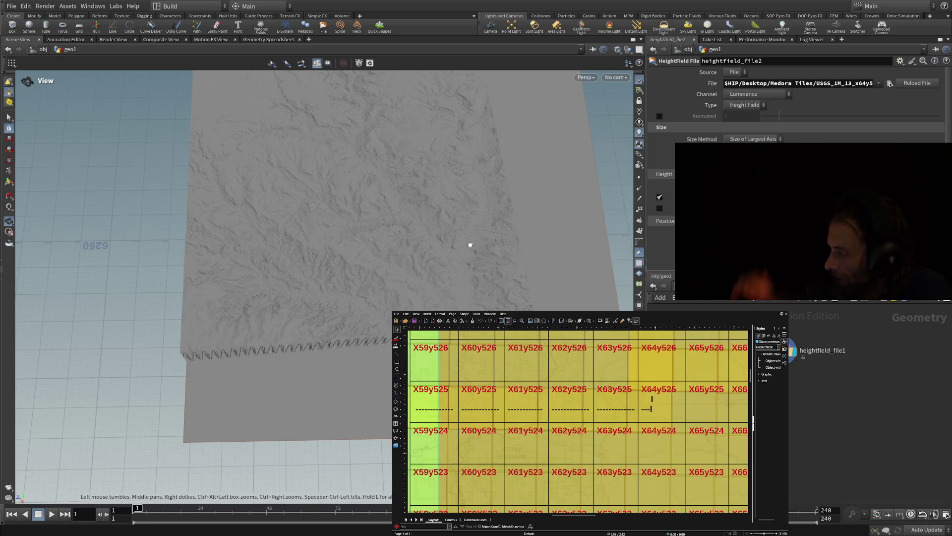
mouse_move(408, 222)
mouse_down()
mouse_move(378, 251)
mouse_move(385, 204)
mouse_move(378, 282)
mouse_move(382, 248)
mouse_up()
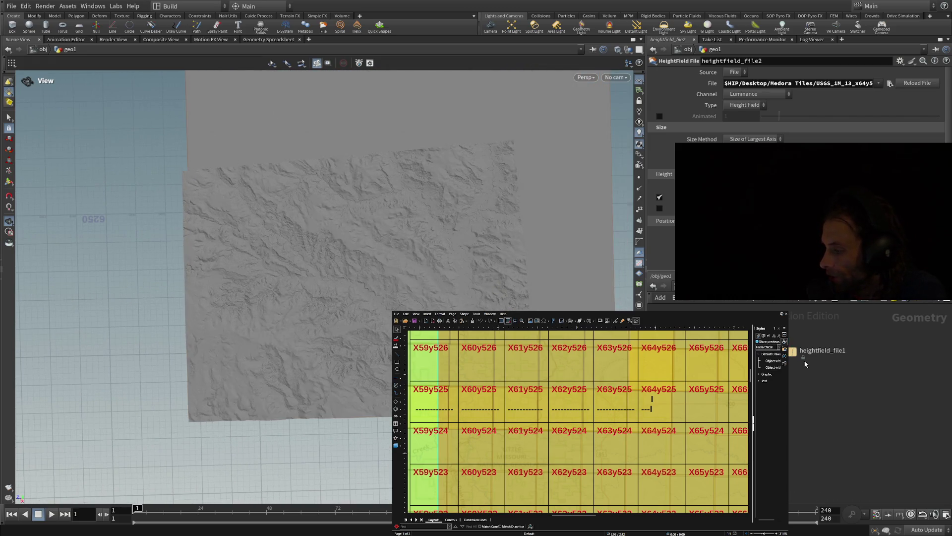
click(791, 350)
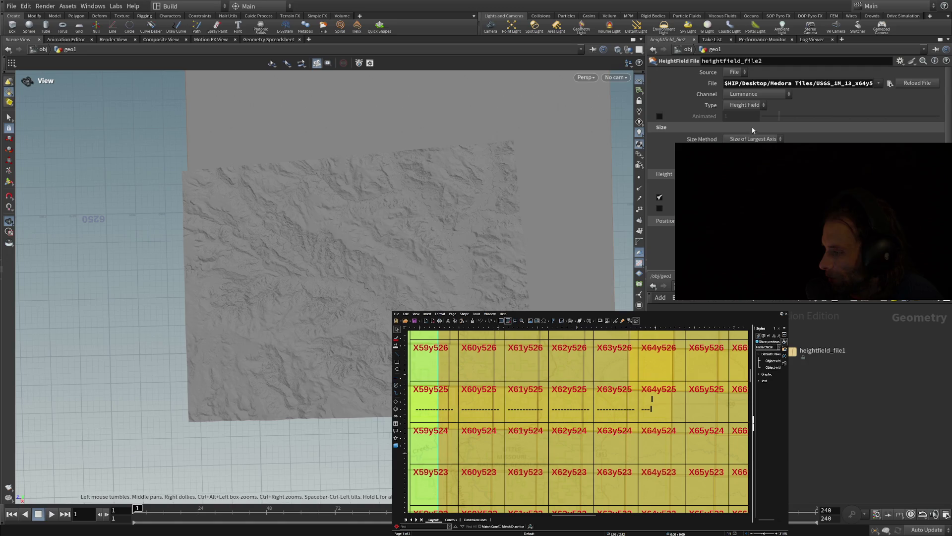
Set heightfield_file1 as the displayed node so its terrain shows over the flat plane
click(792, 351)
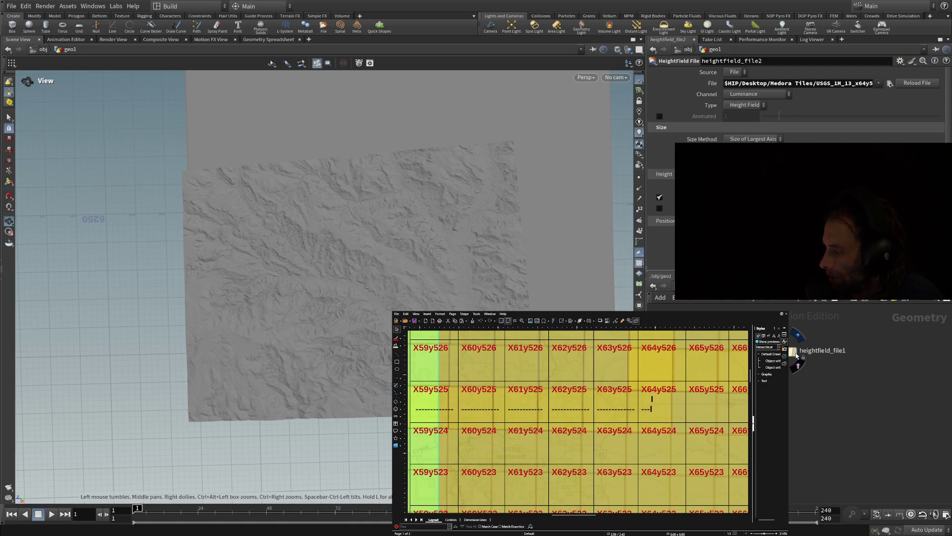
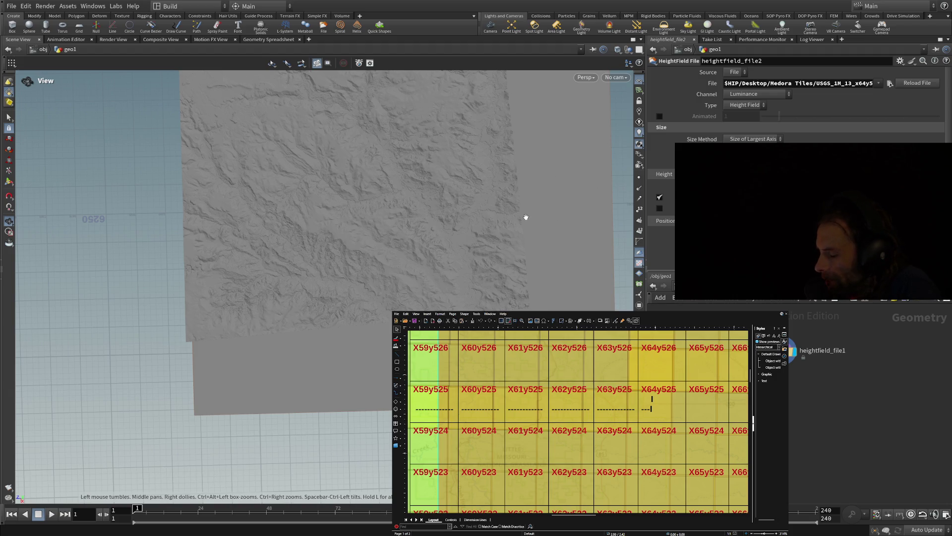
Frame the heightfield terrain in the viewport and make heightfield_file1 the displayed geometry
key(h)
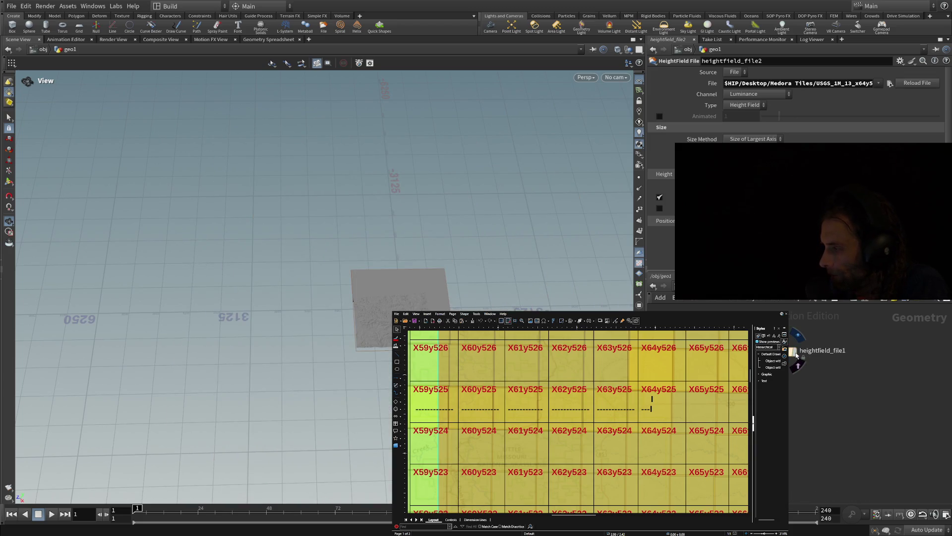
click(796, 354)
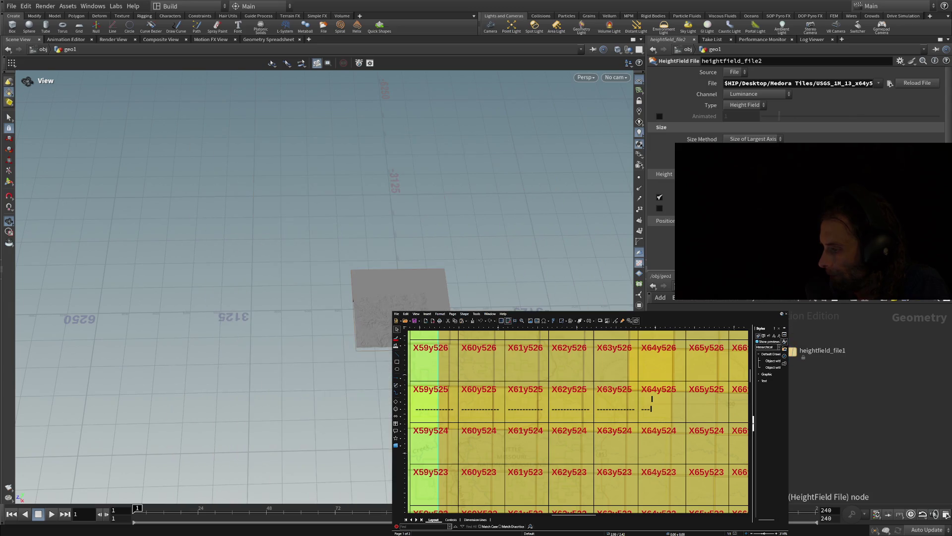